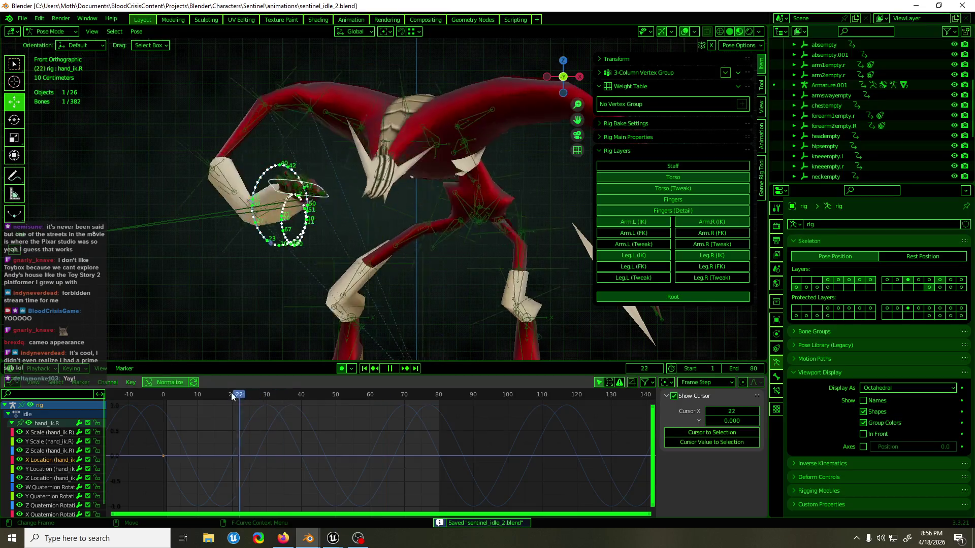
Step: Scrub and play back the Sentinel's looping hand IK motion, stopping at frame 45
{"action": "mouse_move", "coordinate": [353, 384]}
{"action": "left_mouse_down"}
{"action": "mouse_move", "coordinate": [409, 383]}
{"action": "mouse_move", "coordinate": [213, 396]}
{"action": "left_mouse_up"}
{"action": "key", "text": "space"}
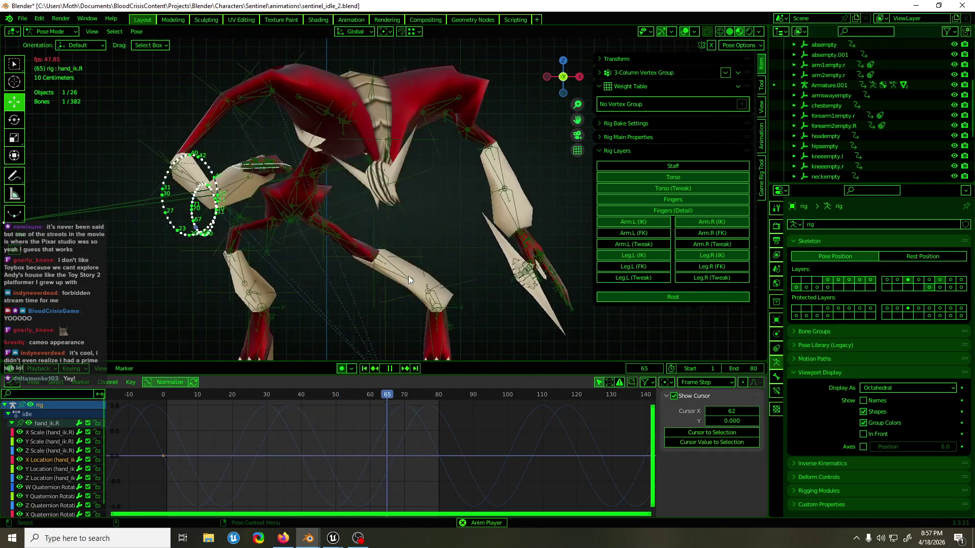
{"action": "key", "text": "space"}
{"action": "mouse_move", "coordinate": [363, 224]}
{"action": "middle_mouse_down"}
{"action": "mouse_move", "coordinate": [440, 266]}
{"action": "mouse_move", "coordinate": [373, 253]}
{"action": "mouse_move", "coordinate": [484, 244]}
{"action": "mouse_move", "coordinate": [462, 257]}
{"action": "mouse_move", "coordinate": [391, 257]}
{"action": "middle_mouse_up"}
{"action": "key", "text": "space"}
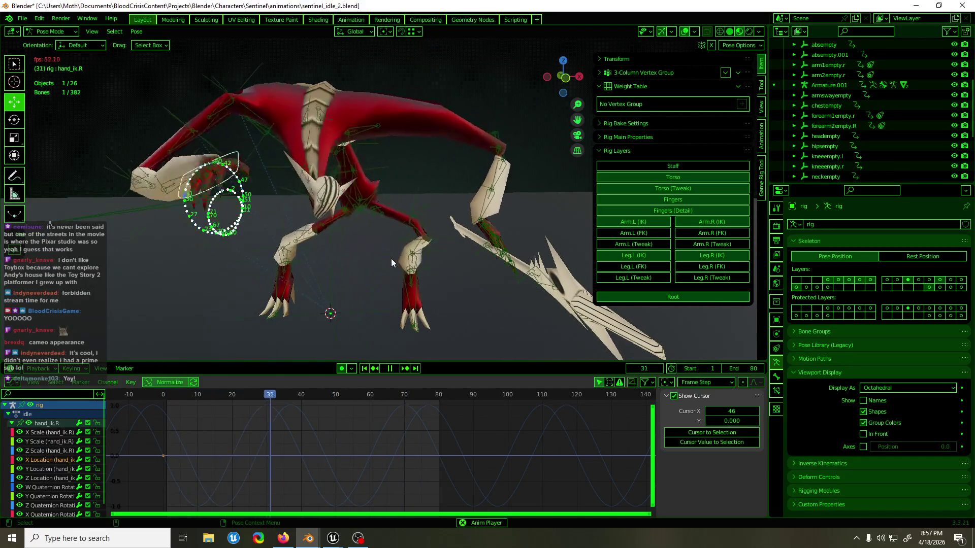
{"action": "key", "text": "space"}
Step: Close the background Unreal Editor window from its taskbar preview
{"action": "mouse_move", "coordinate": [334, 533]}
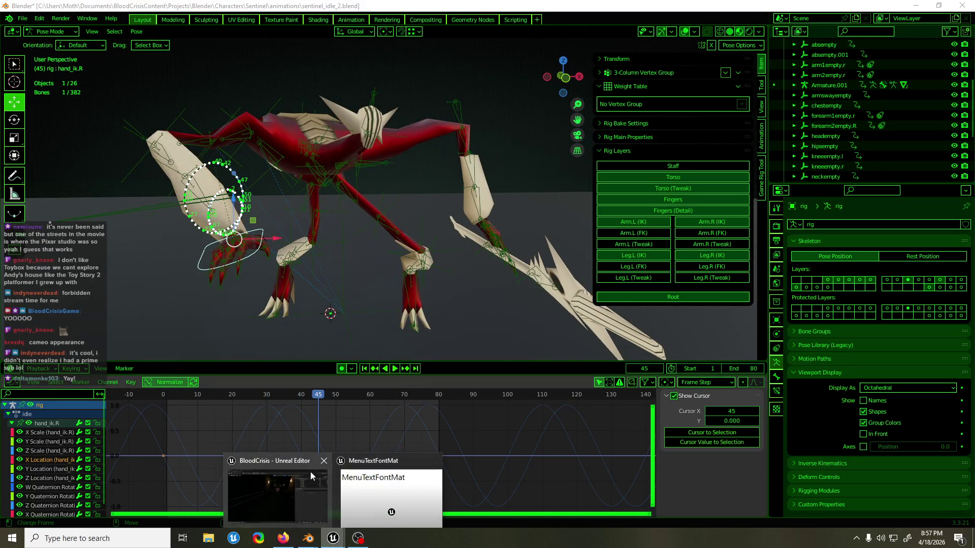
{"action": "mouse_move", "coordinate": [324, 462]}
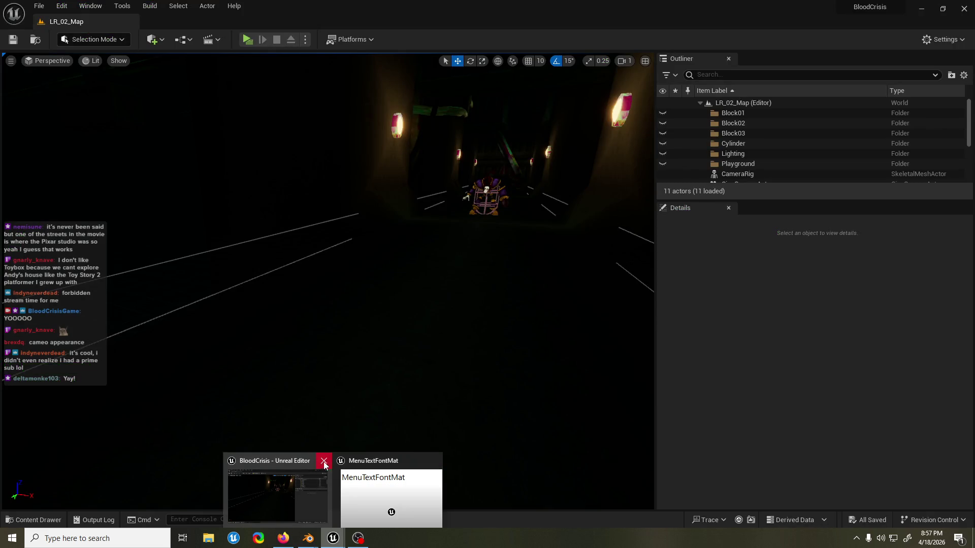
{"action": "left_click", "coordinate": [324, 462]}
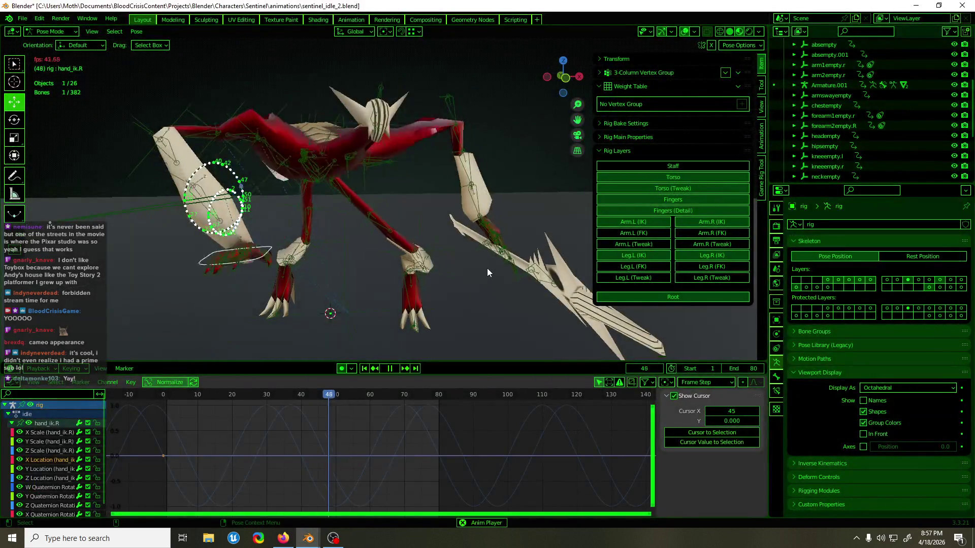
Step: Save sentinel_idle_2.blend and stop the playback
{"action": "mouse_move", "coordinate": [505, 266]}
{"action": "middle_mouse_down"}
{"action": "mouse_move", "coordinate": [483, 268]}
{"action": "mouse_move", "coordinate": [576, 265]}
{"action": "mouse_move", "coordinate": [471, 272]}
{"action": "middle_mouse_up"}
{"action": "key", "text": "ctrl+s"}
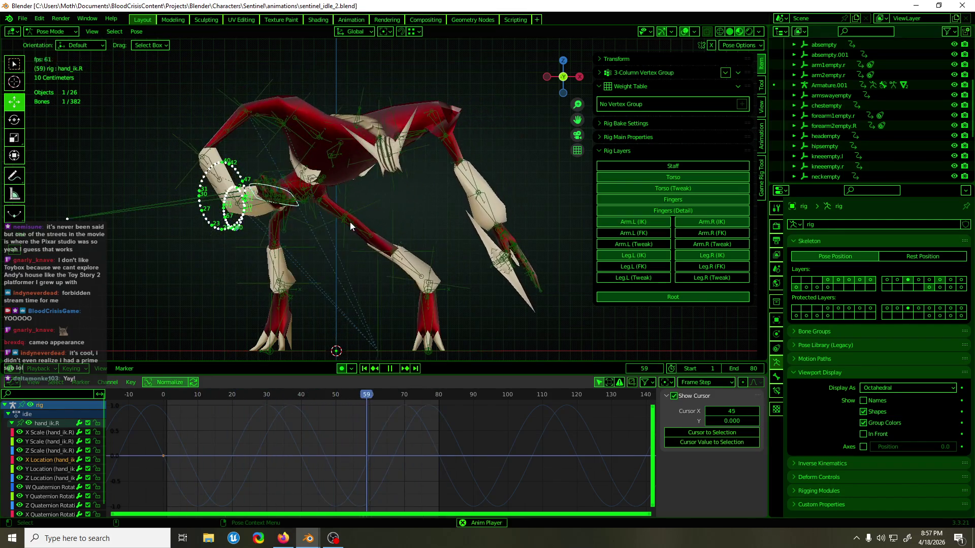
{"action": "key", "text": "space"}
Step: Replay and scrub the hand IK loop from frame 0 in front orthographic view
{"action": "middle_click_drag", "start_coordinate": [311, 203], "coordinate": [279, 292]}
{"action": "key", "text": "KP_1"}
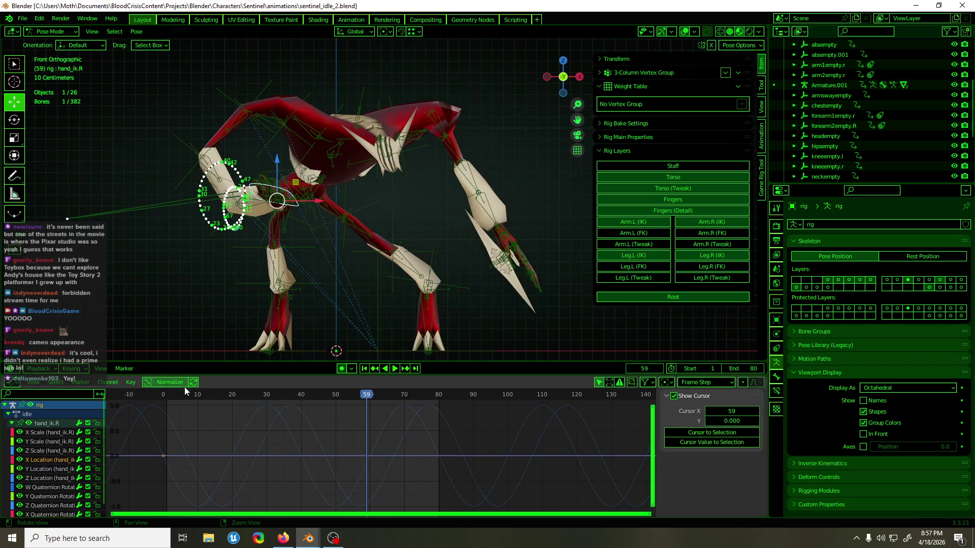
{"action": "left_click", "coordinate": [166, 397]}
{"action": "key", "text": "space"}
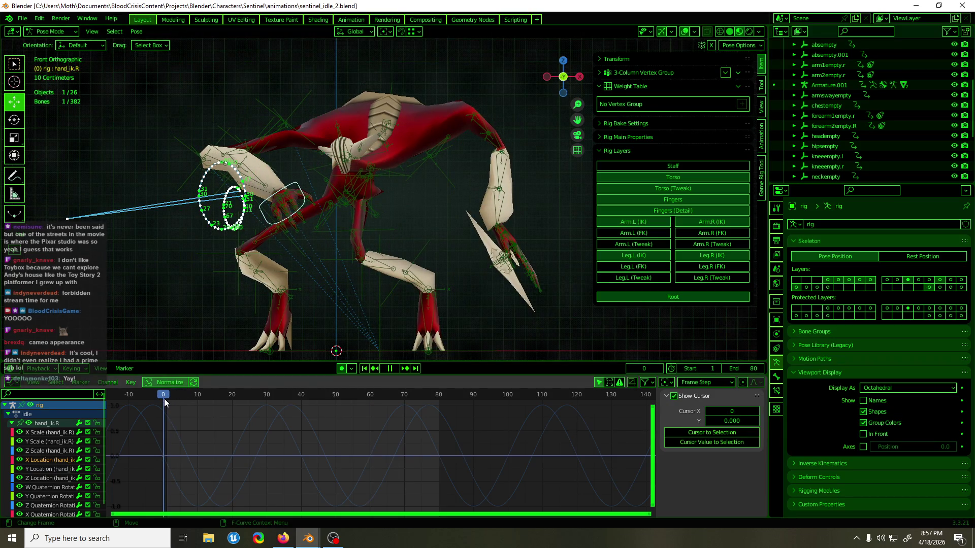
{"action": "mouse_move", "coordinate": [165, 398]}
{"action": "left_mouse_down"}
{"action": "mouse_move", "coordinate": [232, 411]}
{"action": "mouse_move", "coordinate": [424, 404]}
{"action": "mouse_move", "coordinate": [157, 403]}
{"action": "left_mouse_up"}
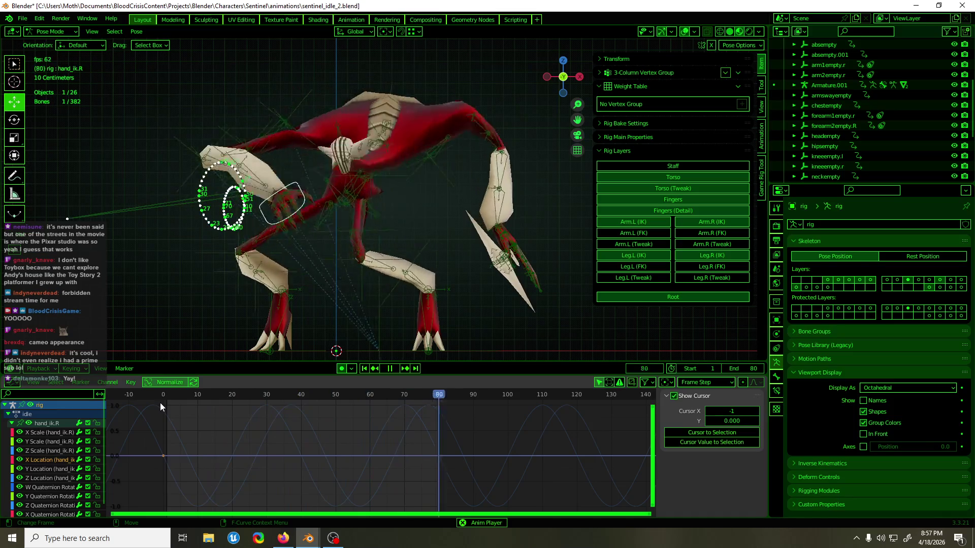
{"action": "key", "text": "space"}
{"action": "mouse_move", "coordinate": [163, 404]}
{"action": "left_mouse_down"}
{"action": "mouse_move", "coordinate": [264, 419]}
{"action": "mouse_move", "coordinate": [231, 421]}
{"action": "left_mouse_up"}
{"action": "key", "text": "space"}
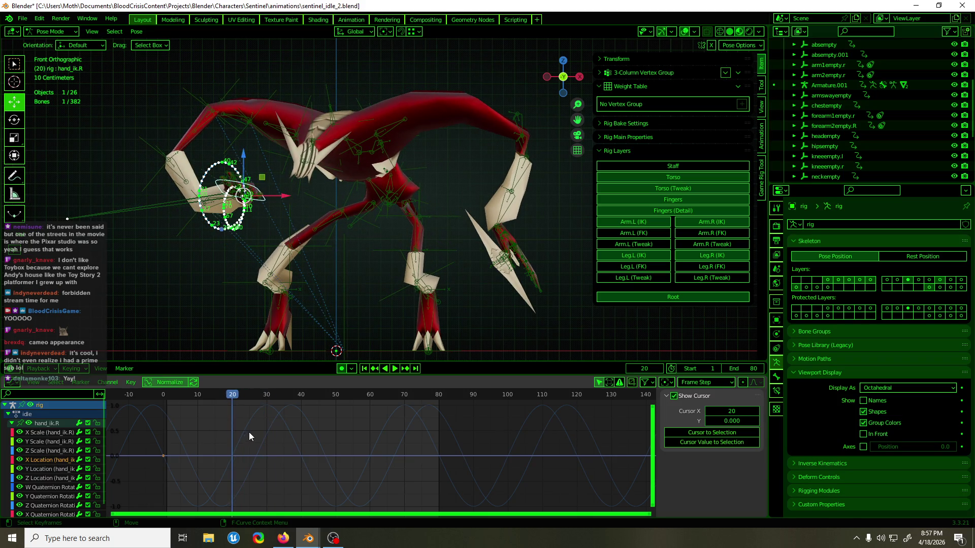
Step: Key hand_ik.R's X Location at frame 20 on selected channels and raise it to 1.0
{"action": "key", "text": "i"}
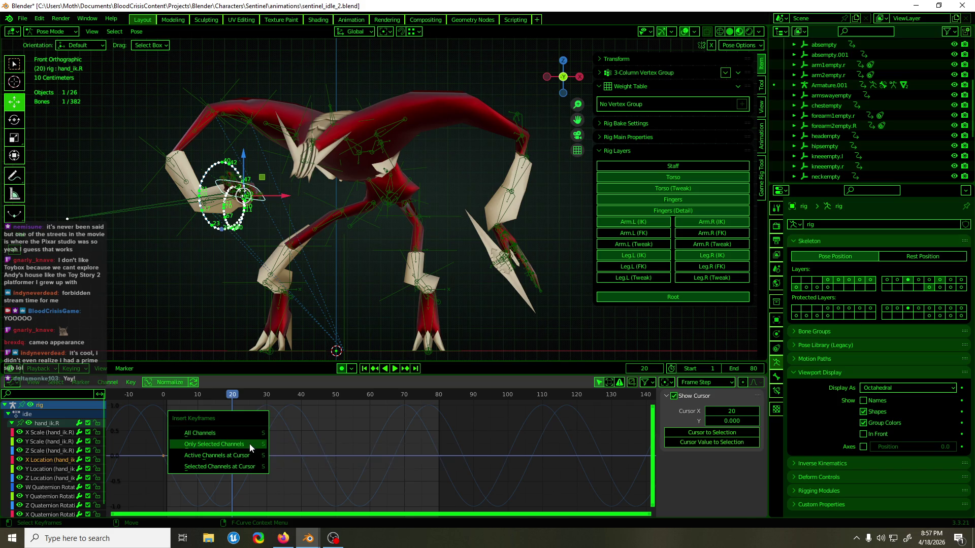
{"action": "left_click", "coordinate": [249, 444]}
{"action": "left_click_drag", "start_coordinate": [245, 440], "coordinate": [218, 464]}
{"action": "key", "text": "g"}
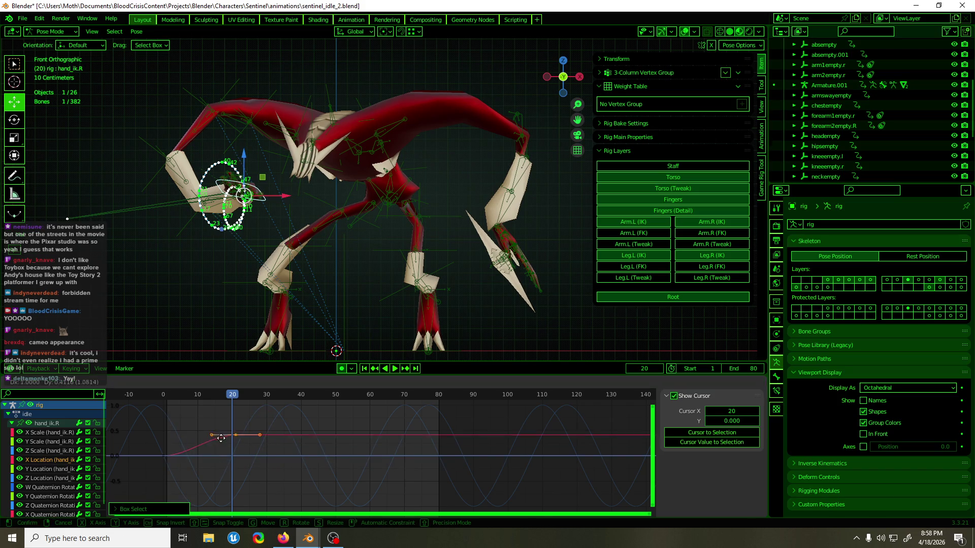
{"action": "key", "text": "1"}
{"action": "key", "text": "Return"}
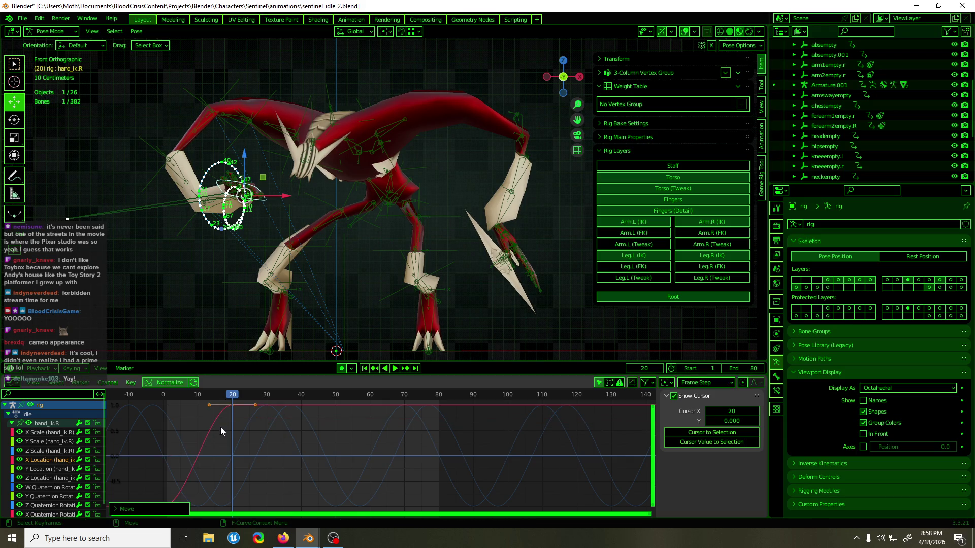
Step: Copy the X Location keys and place the copies 24 frames later
{"action": "mouse_move", "coordinate": [232, 430]}
{"action": "middle_mouse_down", "text": "ctrl"}
{"action": "mouse_move", "coordinate": [521, 436]}
{"action": "mouse_move", "coordinate": [518, 445]}
{"action": "mouse_move", "coordinate": [425, 424]}
{"action": "middle_mouse_up", "text": "ctrl"}
{"action": "left_click_drag", "start_coordinate": [269, 421], "coordinate": [303, 447]}
{"action": "left_click_drag", "start_coordinate": [207, 402], "coordinate": [379, 483]}
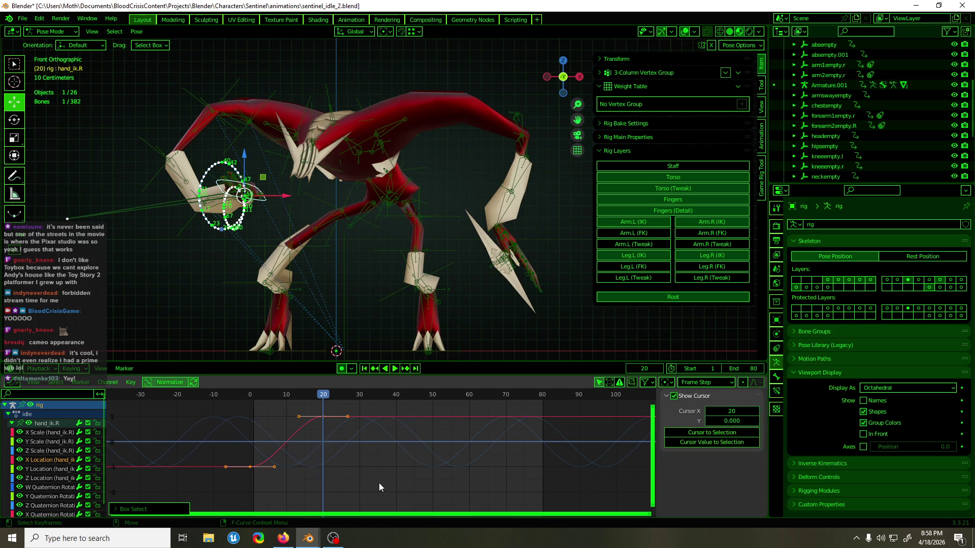
{"action": "key", "text": "g"}
{"action": "key", "text": "x"}
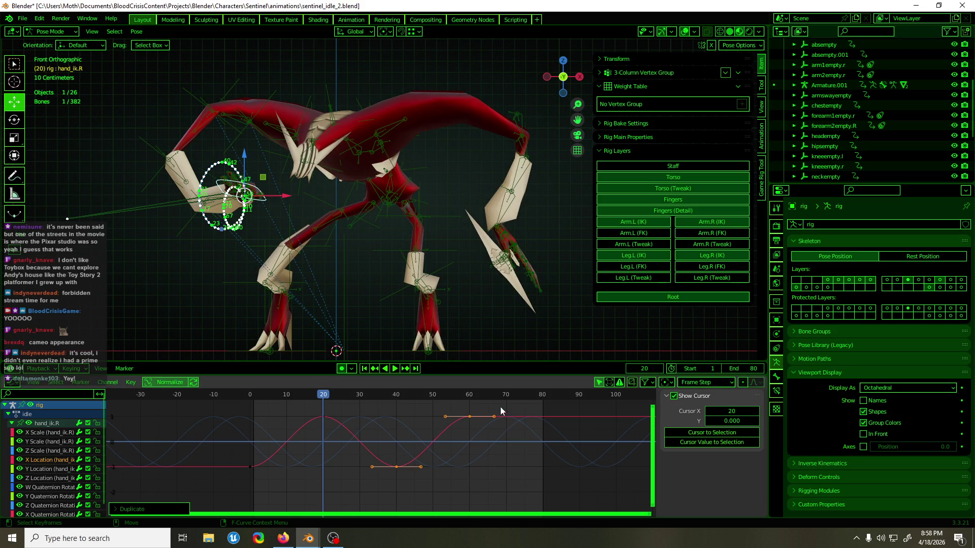
Step: Apply Make Cyclic to the whole X Location curve and play the loop
{"action": "key", "text": "a"}
{"action": "key", "text": "F3"}
{"action": "type", "text": "cyc"}
{"action": "left_click", "coordinate": [511, 432]}
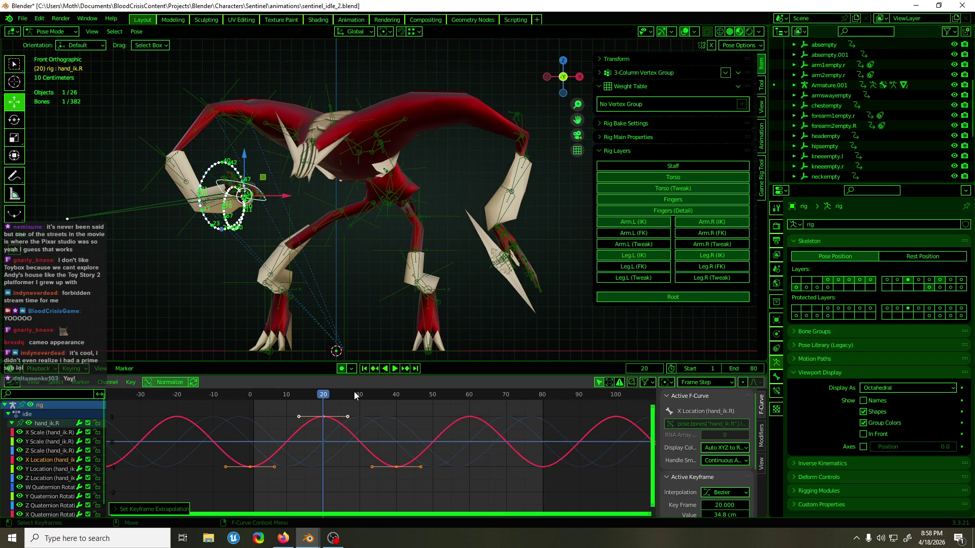
{"action": "key", "text": "space"}
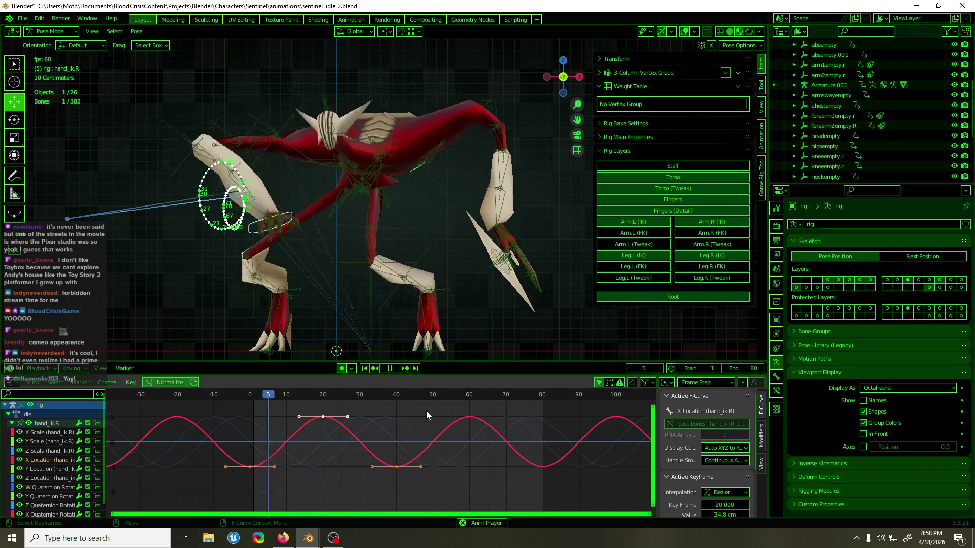
{"action": "left_click", "coordinate": [331, 401]}
{"action": "mouse_move", "coordinate": [331, 400]}
{"action": "left_mouse_down"}
{"action": "mouse_move", "coordinate": [245, 400]}
{"action": "mouse_move", "coordinate": [395, 423]}
{"action": "mouse_move", "coordinate": [456, 419]}
{"action": "mouse_move", "coordinate": [252, 423]}
{"action": "left_mouse_up"}
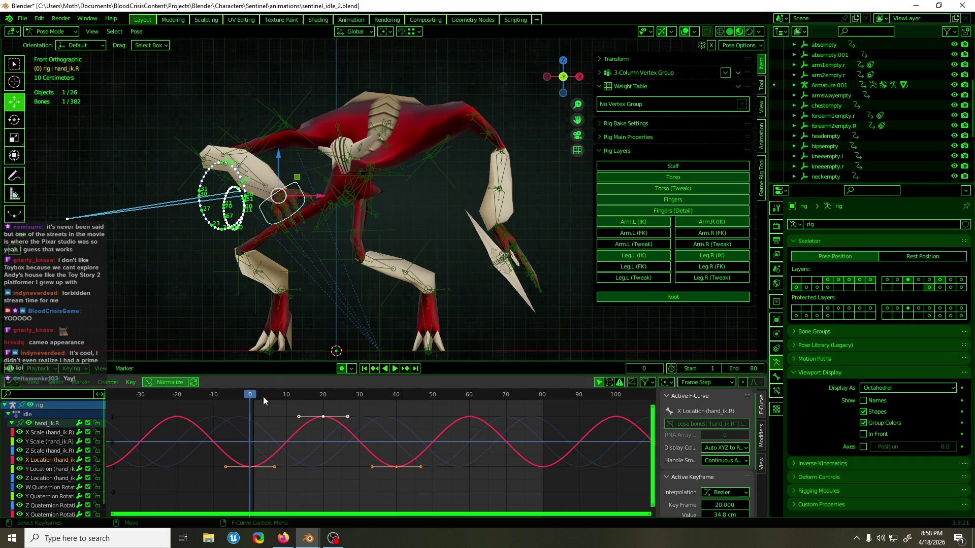
{"action": "middle_click_drag", "start_coordinate": [319, 315], "coordinate": [346, 284]}
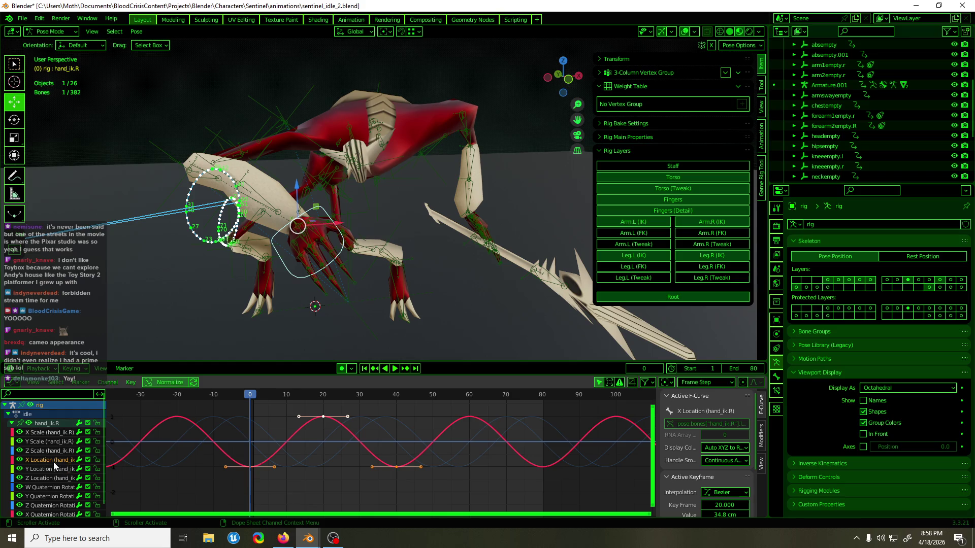
{"action": "scroll", "coordinate": [54, 466], "scroll_direction": "down", "scroll_amount": 1}
Step: Delete hand_ik.R's W, X, Y and Z Quaternion Rotation channels
{"action": "left_click", "coordinate": [53, 476]}
{"action": "left_click", "coordinate": [56, 494], "text": "shift"}
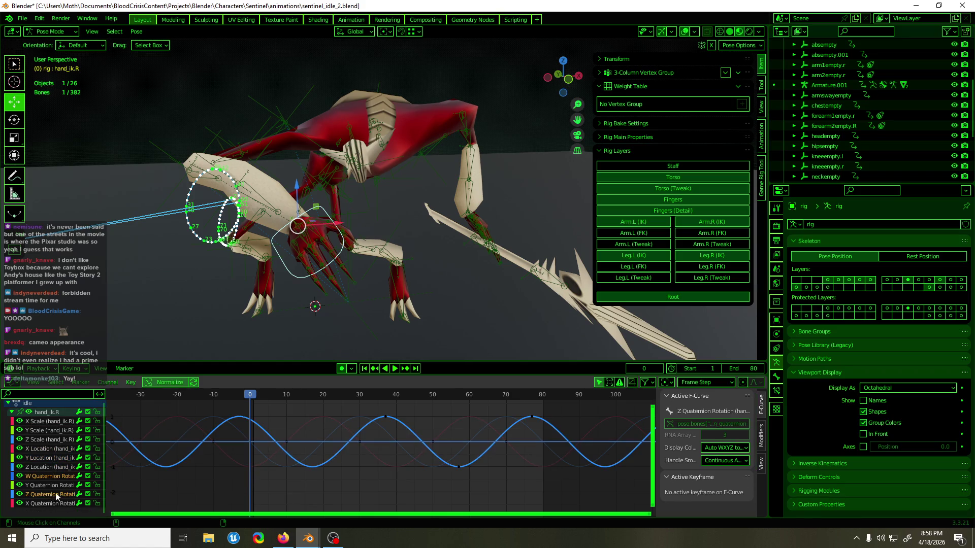
{"action": "left_click", "coordinate": [56, 502], "text": "shift"}
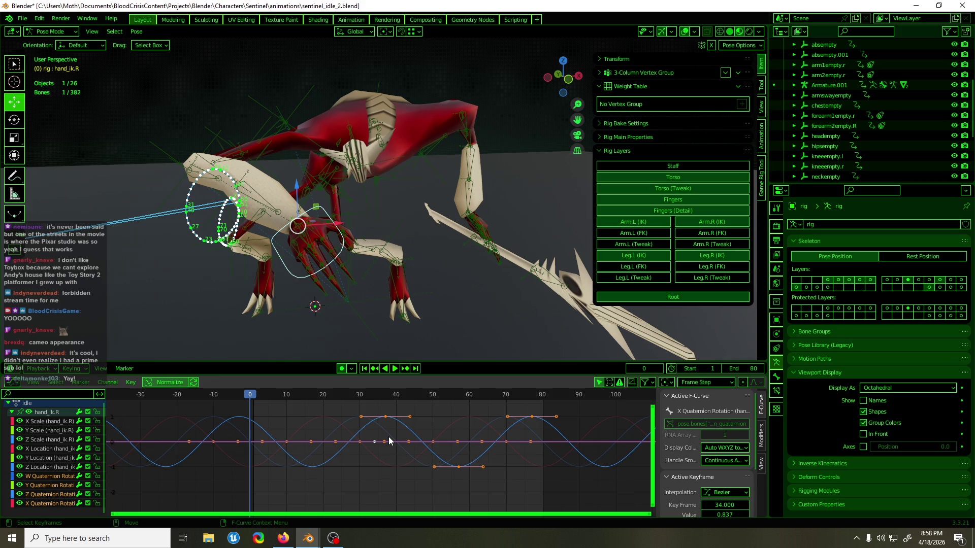
{"action": "key", "text": "Delete"}
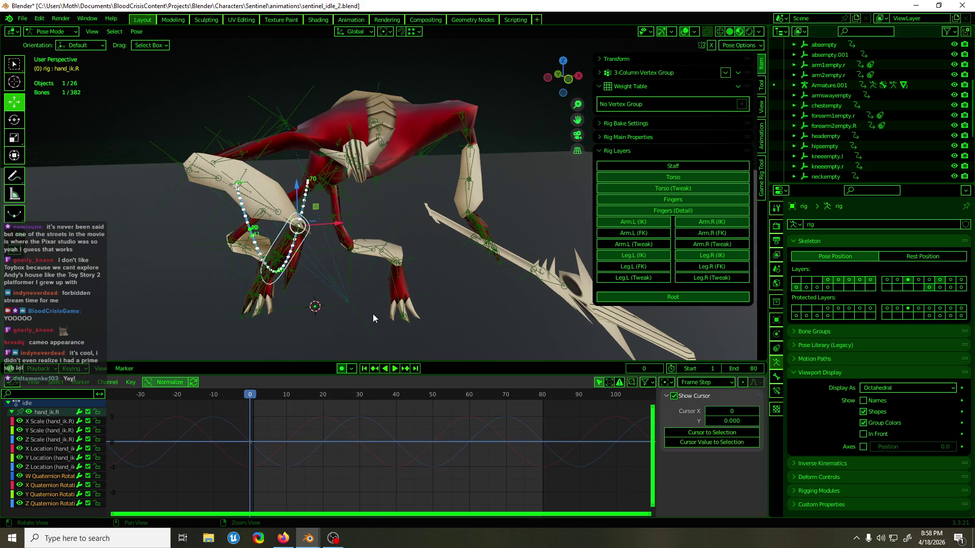
Step: Rotate hand_ik.R to -29.1° around global X in front view and key the rotation
{"action": "middle_click_drag", "start_coordinate": [372, 313], "coordinate": [358, 308]}
{"action": "key", "text": "KP_1"}
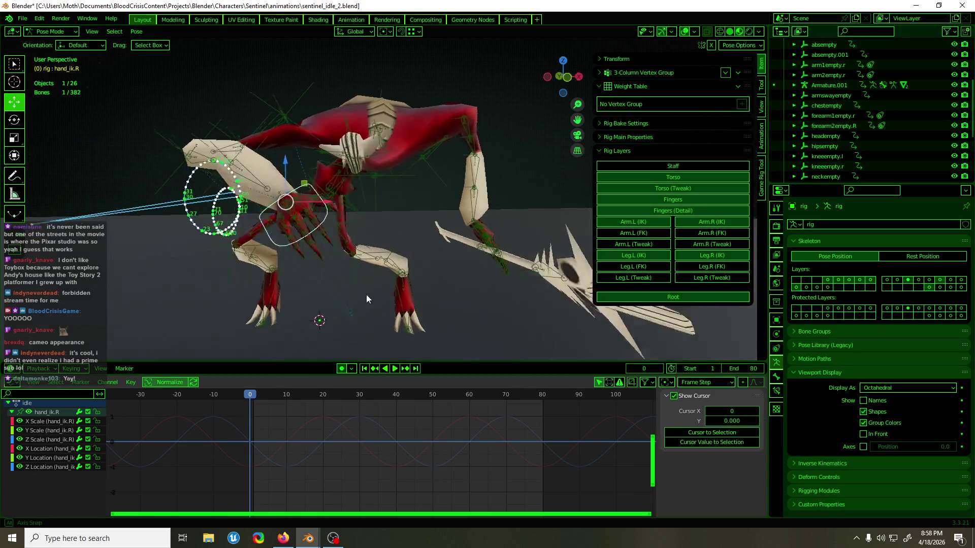
{"action": "left_click_drag", "start_coordinate": [294, 163], "coordinate": [306, 177]}
{"action": "key", "text": "ctrl+KP_3"}
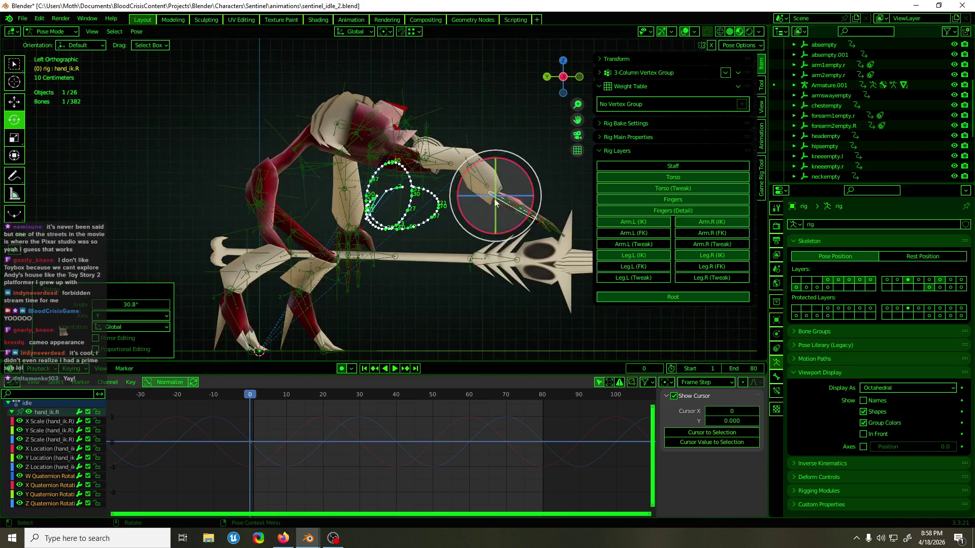
{"action": "left_click_drag", "start_coordinate": [527, 179], "coordinate": [513, 160]}
{"action": "key", "text": "shift+space"}
{"action": "key", "text": "g"}
{"action": "mouse_move", "coordinate": [513, 160]}
{"action": "middle_mouse_down"}
{"action": "mouse_move", "coordinate": [415, 173]}
{"action": "mouse_move", "coordinate": [409, 182]}
{"action": "middle_mouse_up"}
{"action": "key", "text": "space"}
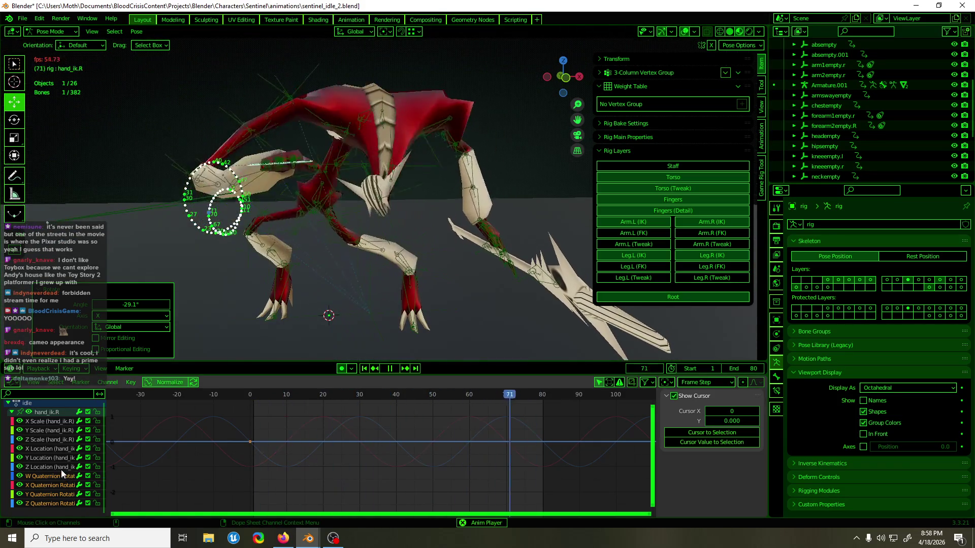
{"action": "key", "text": "space"}
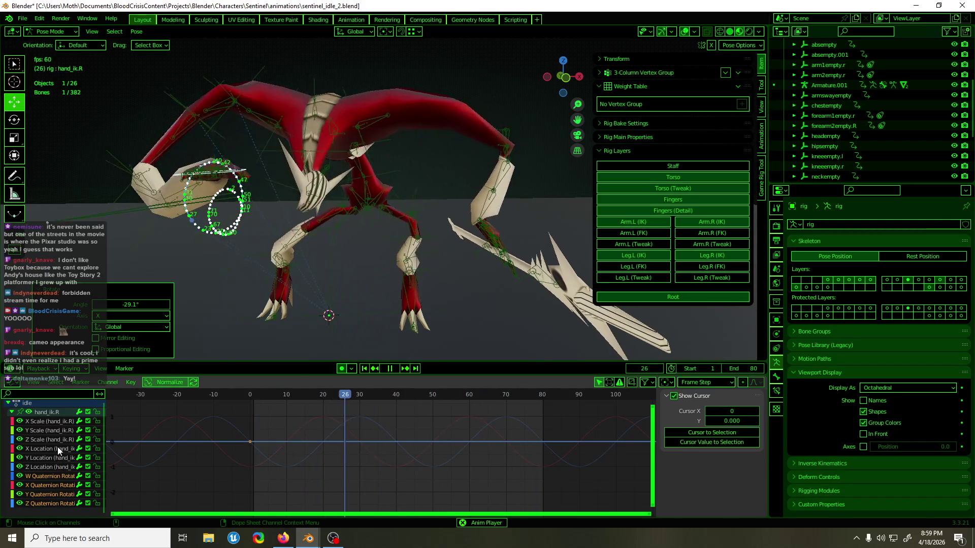
{"action": "left_click", "coordinate": [56, 442]}
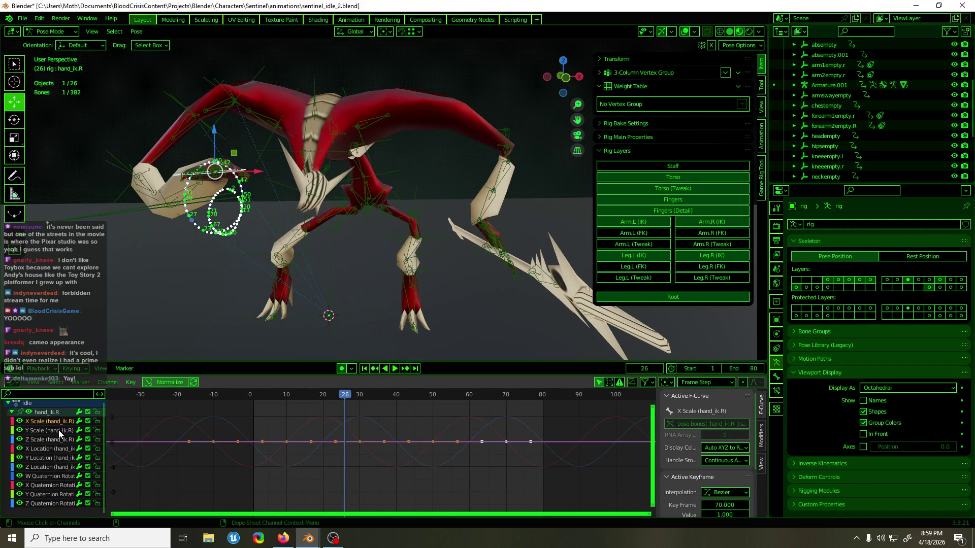
{"action": "left_click", "coordinate": [53, 450]}
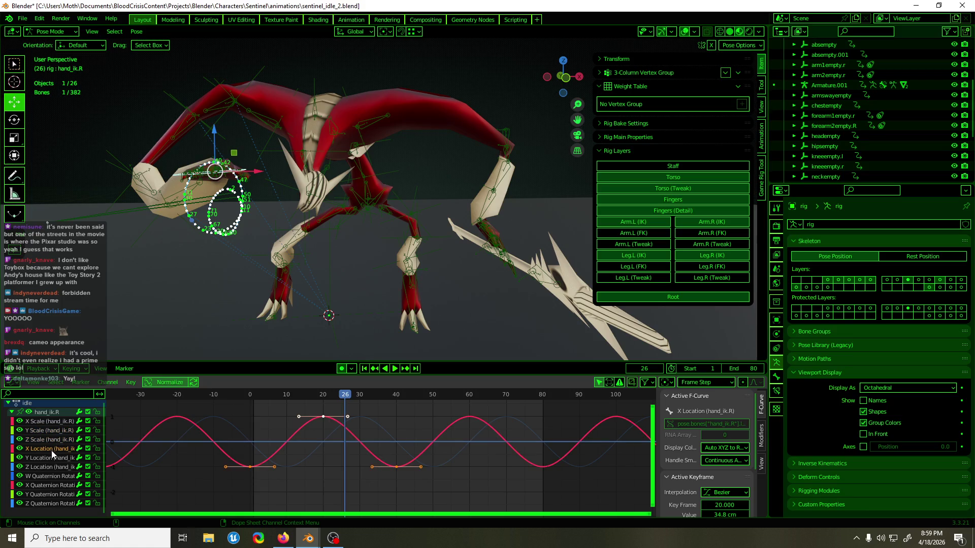
{"action": "left_click", "coordinate": [46, 459]}
{"action": "left_click", "coordinate": [45, 468]}
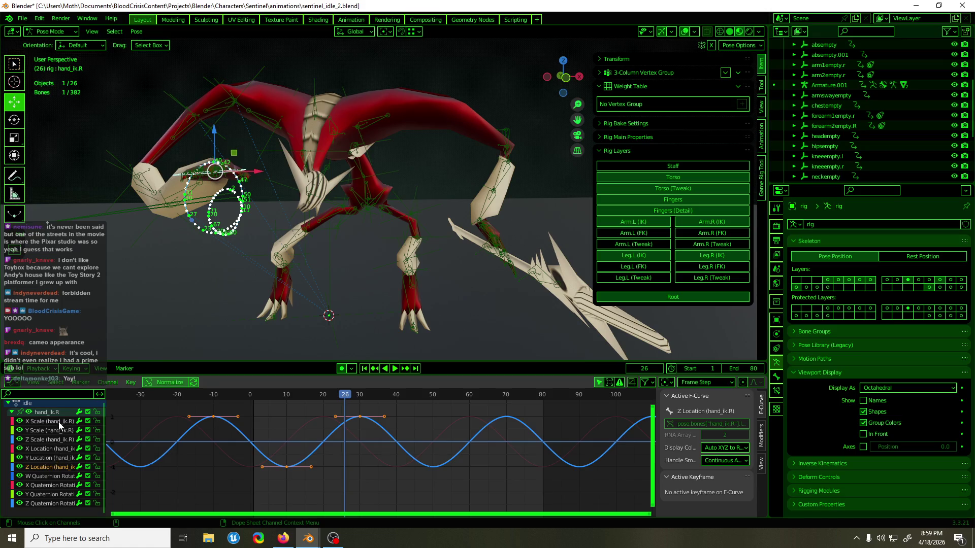
{"action": "left_click", "coordinate": [49, 449]}
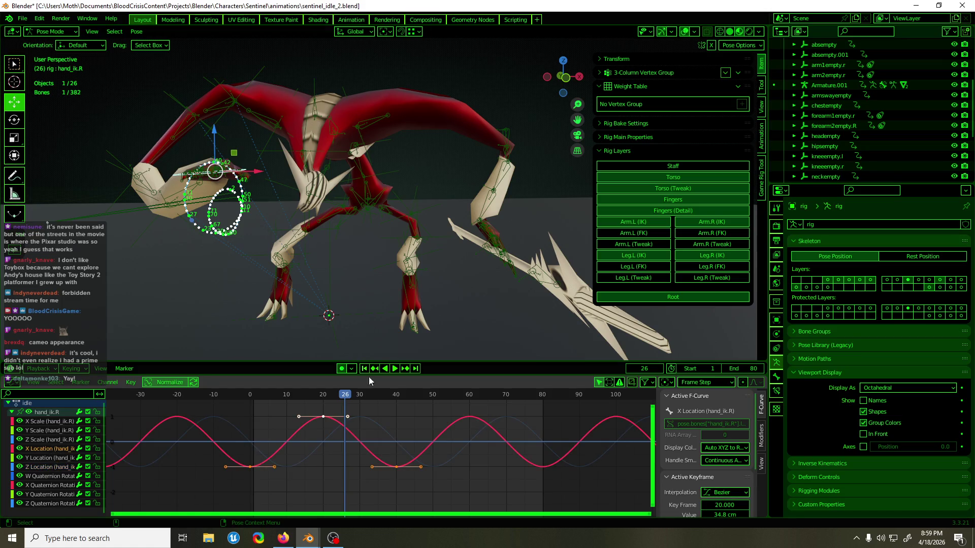
{"action": "mouse_move", "coordinate": [347, 399]}
{"action": "left_mouse_down"}
{"action": "mouse_move", "coordinate": [255, 399]}
{"action": "mouse_move", "coordinate": [363, 398]}
{"action": "mouse_move", "coordinate": [283, 409]}
{"action": "left_mouse_up"}
{"action": "key", "text": "Escape"}
{"action": "left_click_drag", "start_coordinate": [236, 454], "coordinate": [266, 477]}
{"action": "key", "text": "g"}
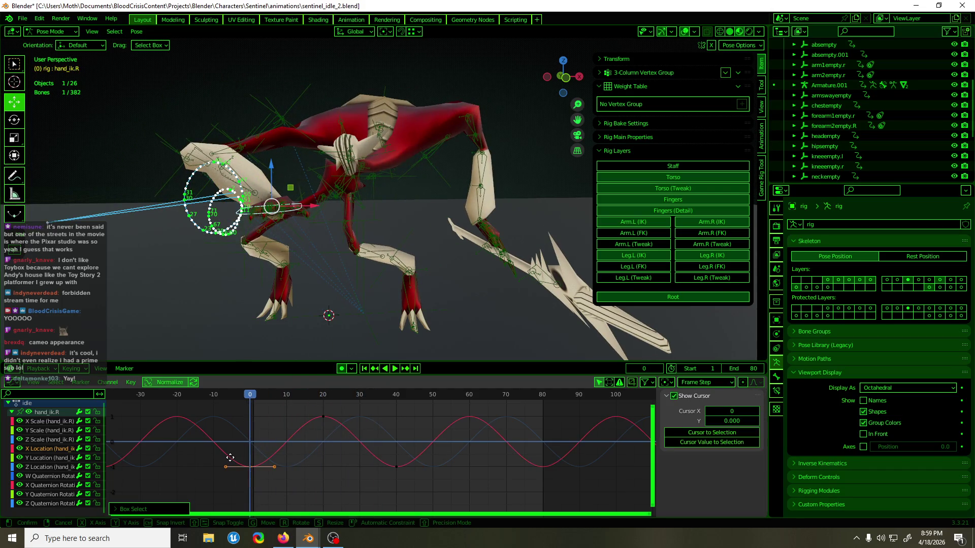
{"action": "key", "text": "Escape"}
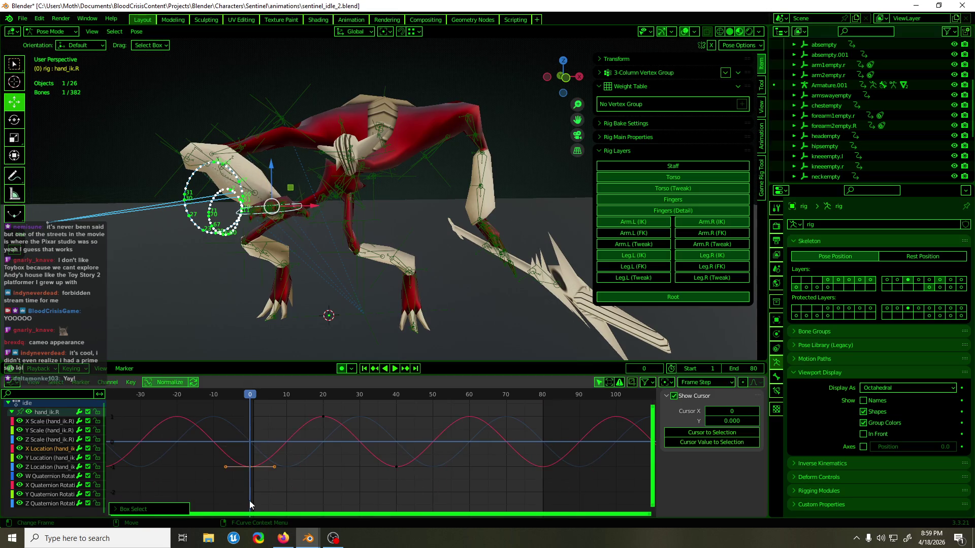
{"action": "scroll", "coordinate": [333, 422], "scroll_direction": "down", "scroll_amount": 4}
{"action": "left_click_drag", "start_coordinate": [434, 409], "coordinate": [305, 485]}
{"action": "key", "text": "s"}
{"action": "key", "text": "y"}
{"action": "key", "text": "Escape"}
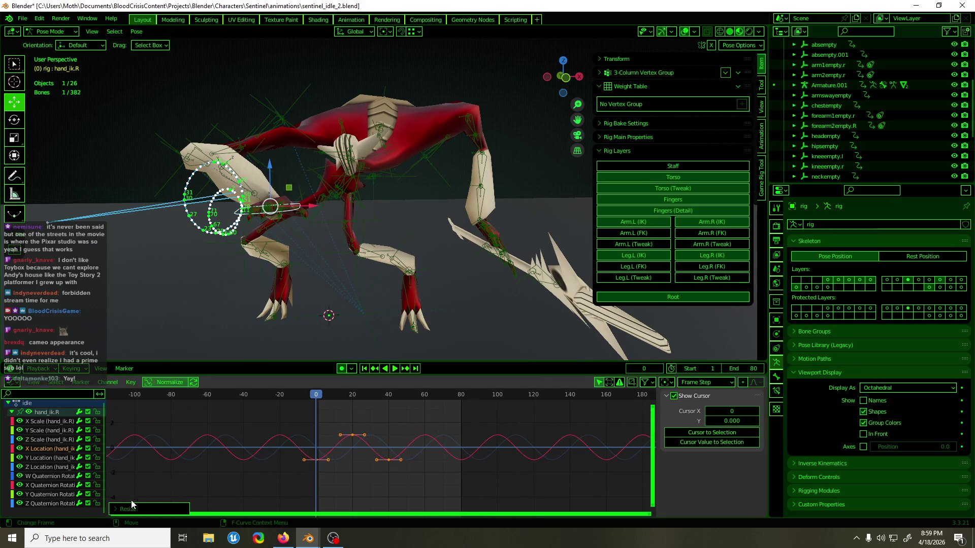
{"action": "key", "text": "space"}
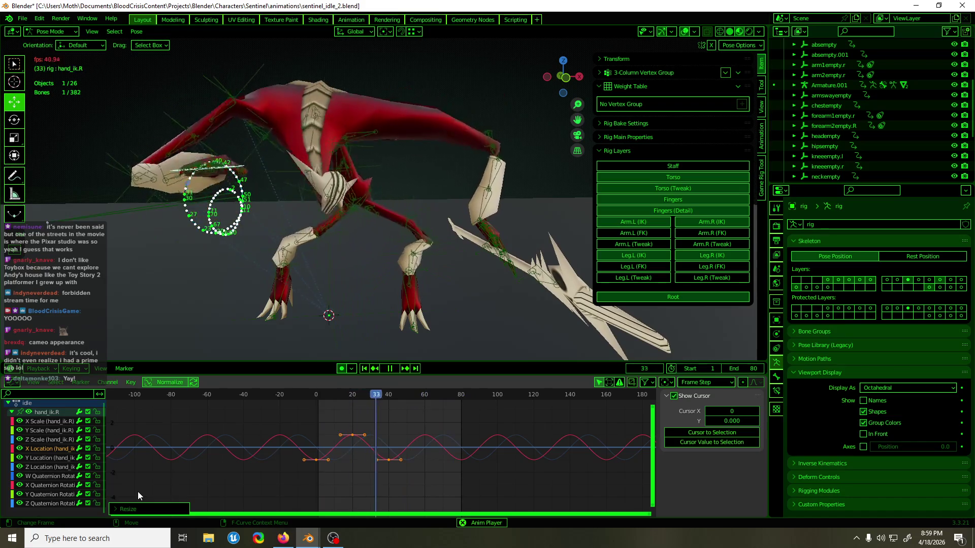
{"action": "mouse_move", "coordinate": [367, 299]}
{"action": "middle_mouse_down"}
{"action": "mouse_move", "coordinate": [368, 321]}
{"action": "mouse_move", "coordinate": [368, 279]}
{"action": "middle_mouse_up"}
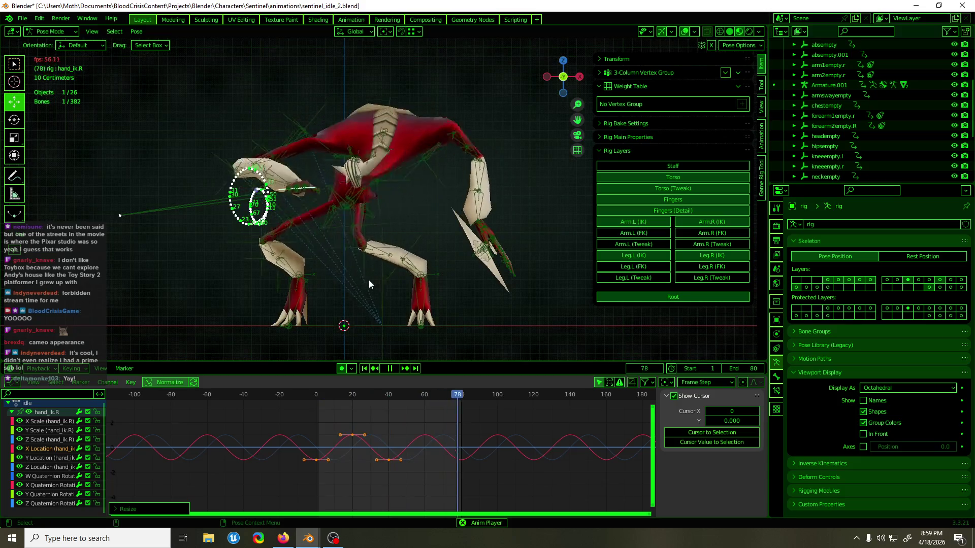
{"action": "key", "text": "s"}
{"action": "key", "text": "y"}
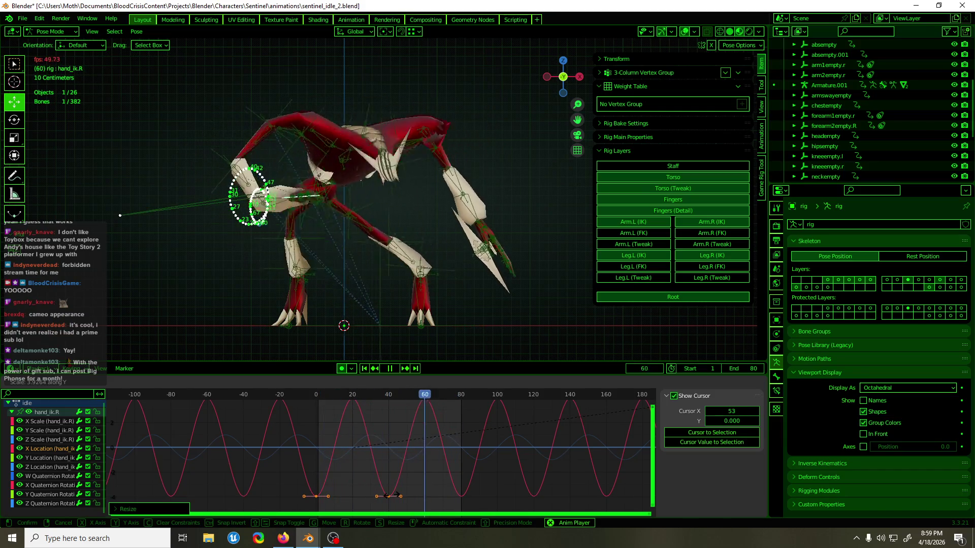
{"action": "key", "text": "Escape"}
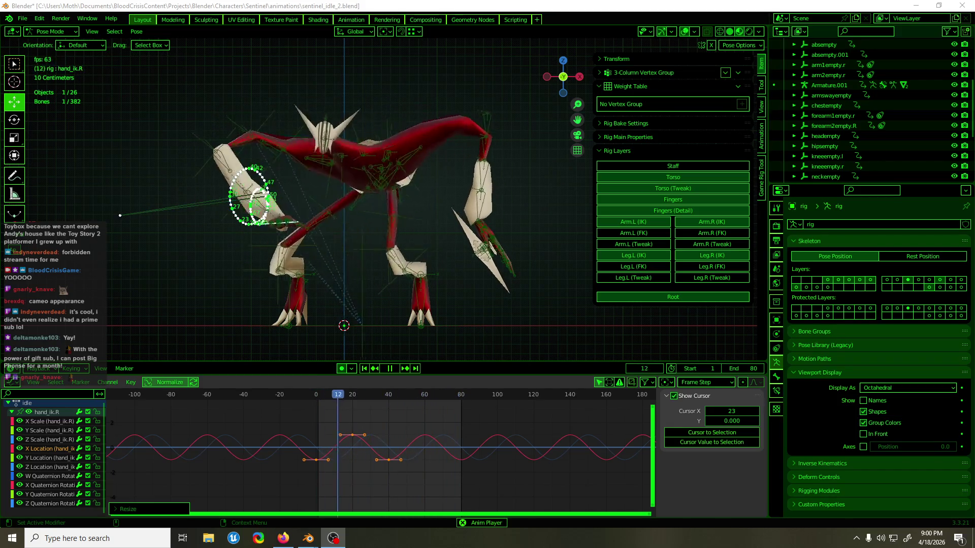
{"action": "key", "text": "space"}
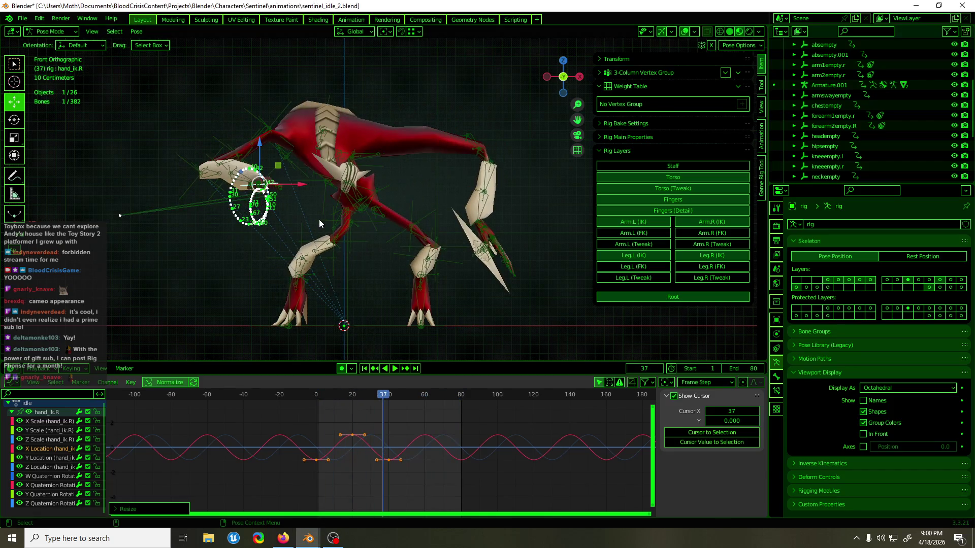
Step: Open hand_ik.R's Bone Constraints to see its Child Of armswayempty link, then replay the loop
{"action": "mouse_move", "coordinate": [324, 251]}
{"action": "middle_mouse_down"}
{"action": "mouse_move", "coordinate": [348, 279]}
{"action": "mouse_move", "coordinate": [286, 295]}
{"action": "middle_mouse_up"}
{"action": "key", "text": "ctrl+Tab"}
{"action": "key", "text": "ctrl+Tab"}
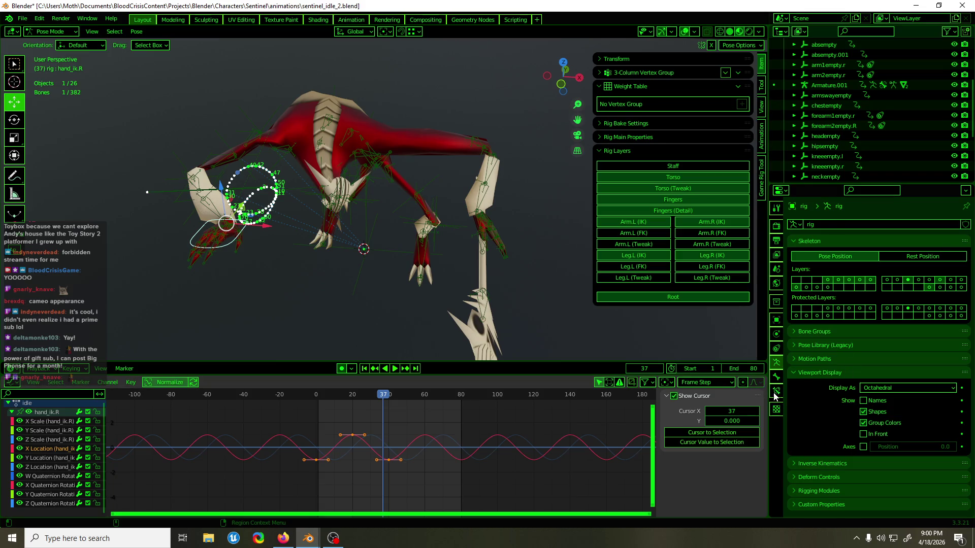
{"action": "left_click", "coordinate": [775, 392]}
{"action": "mouse_move", "coordinate": [437, 259]}
{"action": "middle_mouse_down"}
{"action": "mouse_move", "coordinate": [411, 253]}
{"action": "mouse_move", "coordinate": [425, 261]}
{"action": "mouse_move", "coordinate": [407, 270]}
{"action": "middle_mouse_up"}
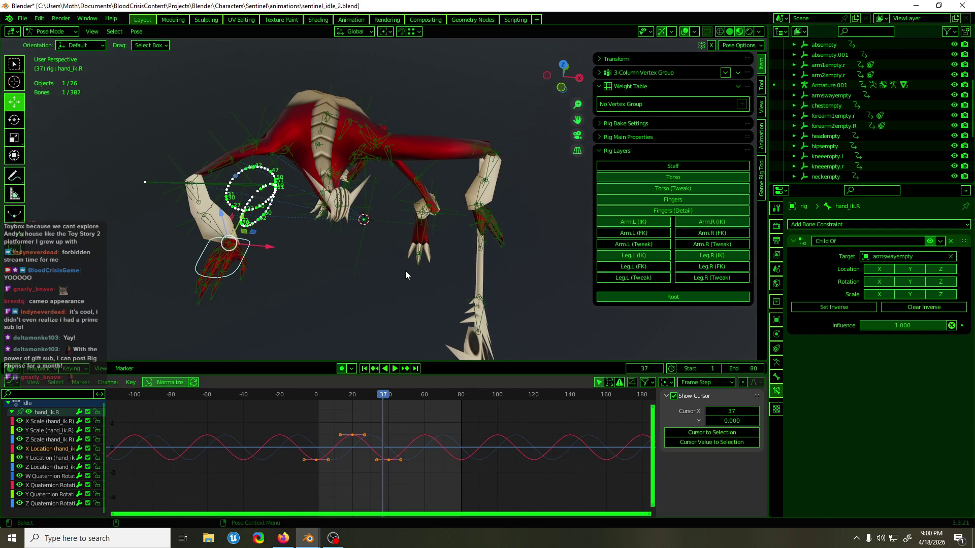
{"action": "key", "text": "space"}
{"action": "mouse_move", "coordinate": [375, 350]}
{"action": "middle_mouse_down"}
{"action": "mouse_move", "coordinate": [629, 307]}
{"action": "mouse_move", "coordinate": [564, 296]}
{"action": "middle_mouse_up"}
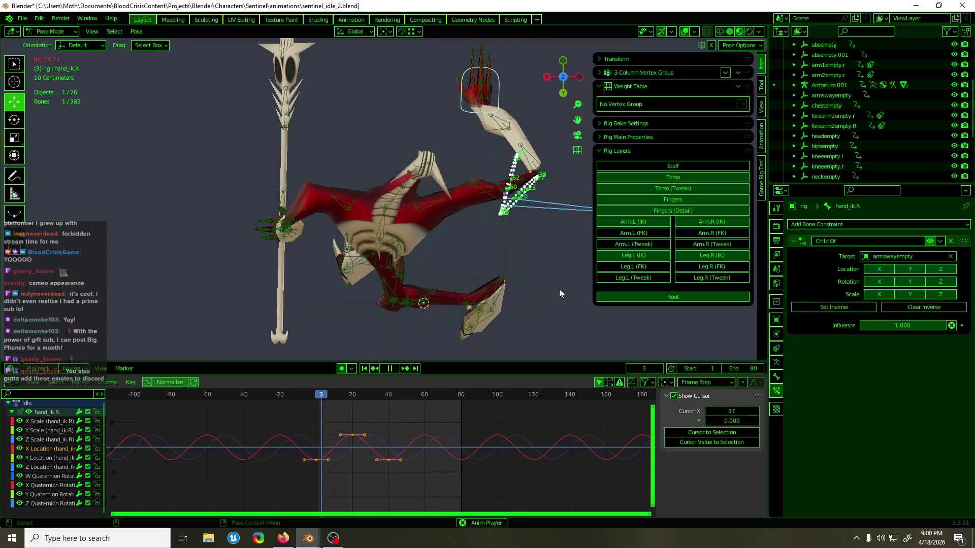
{"action": "mouse_move", "coordinate": [558, 288]}
{"action": "middle_mouse_down"}
{"action": "mouse_move", "coordinate": [357, 233]}
{"action": "mouse_move", "coordinate": [291, 187]}
{"action": "mouse_move", "coordinate": [303, 215]}
{"action": "mouse_move", "coordinate": [362, 257]}
{"action": "mouse_move", "coordinate": [376, 249]}
{"action": "middle_mouse_up"}
Step: Select armswayempty, mute its Object Transforms channel and play to check the arm
{"action": "key", "text": "space"}
{"action": "left_click", "coordinate": [378, 252]}
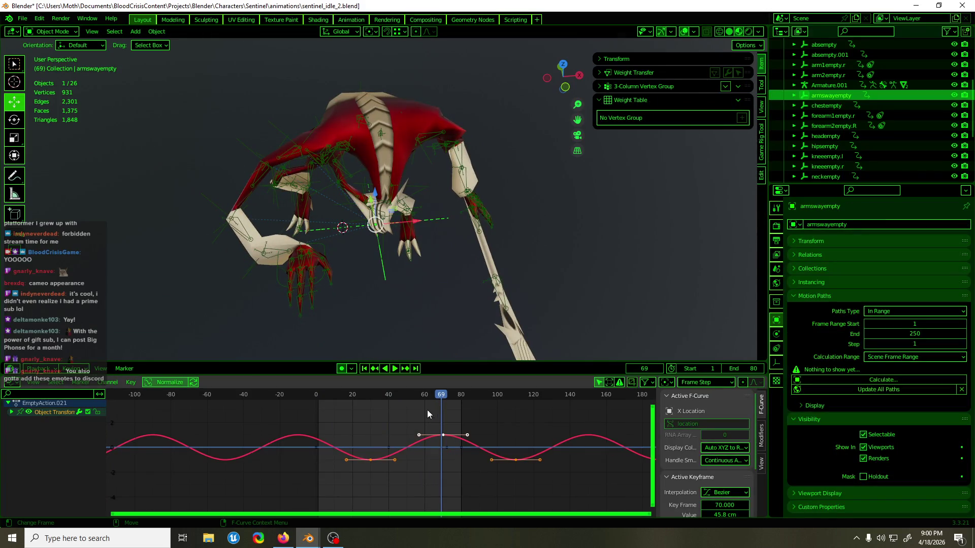
{"action": "mouse_move", "coordinate": [419, 394]}
{"action": "left_mouse_down"}
{"action": "mouse_move", "coordinate": [314, 415]}
{"action": "mouse_move", "coordinate": [370, 413]}
{"action": "left_mouse_up"}
{"action": "left_click", "coordinate": [88, 411]}
{"action": "key", "text": "space"}
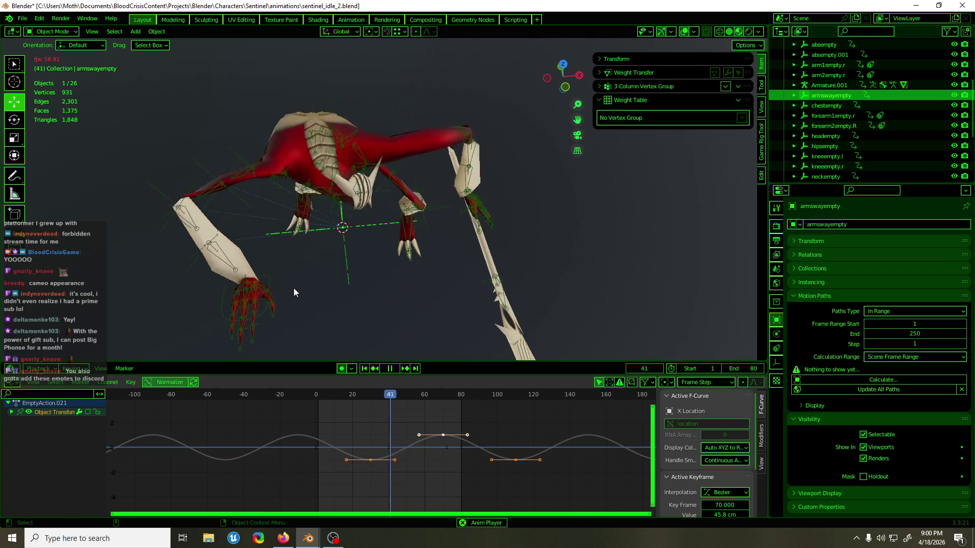
{"action": "mouse_move", "coordinate": [295, 288]}
{"action": "middle_mouse_down"}
{"action": "mouse_move", "coordinate": [436, 246]}
{"action": "mouse_move", "coordinate": [666, 241]}
{"action": "mouse_move", "coordinate": [711, 263]}
{"action": "mouse_move", "coordinate": [708, 281]}
{"action": "middle_mouse_up"}
{"action": "key", "text": "space"}
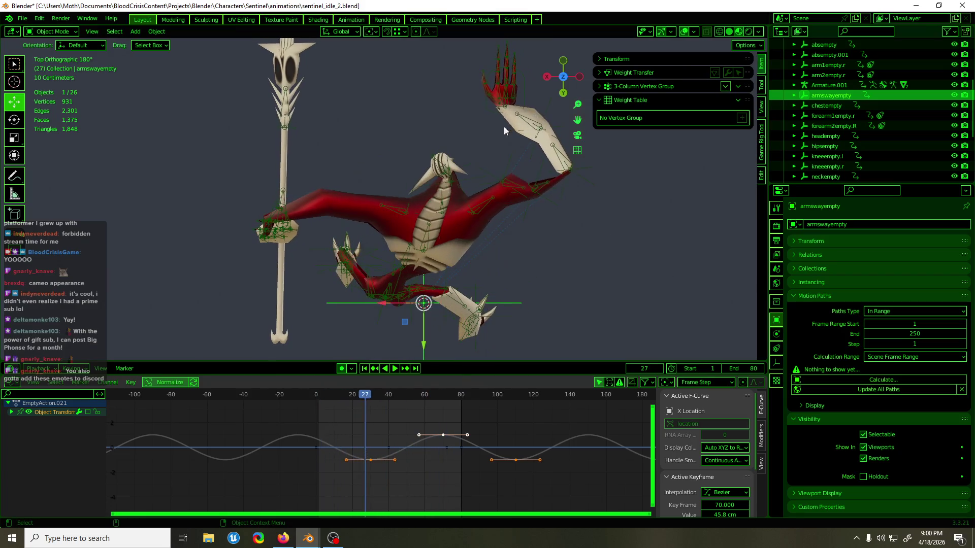
Step: Return to Pose Mode on hand_ik.R near frame 22 and start sliding its frame 20 and 40 keys later
{"action": "left_click", "coordinate": [523, 97]}
{"action": "key", "text": "ctrl+Tab"}
{"action": "mouse_move", "coordinate": [363, 401]}
{"action": "left_mouse_down"}
{"action": "mouse_move", "coordinate": [352, 402]}
{"action": "mouse_move", "coordinate": [403, 474]}
{"action": "left_mouse_up"}
{"action": "key", "text": "g"}
{"action": "key", "text": "x"}
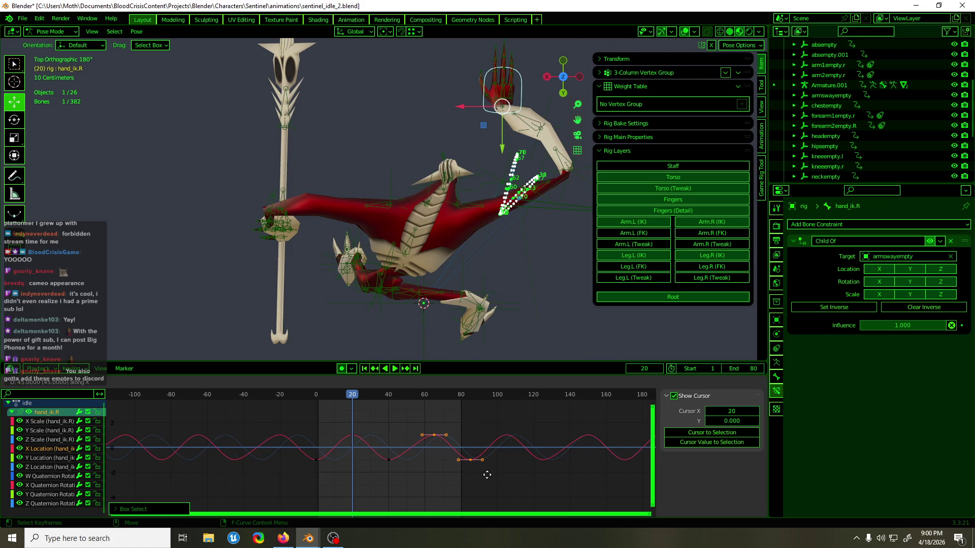
Step: Drop the copied peak and trough keys near frames 60–85 and replay the loop
{"action": "left_click", "coordinate": [462, 460]}
{"action": "key", "text": "shift+ctrl+space"}
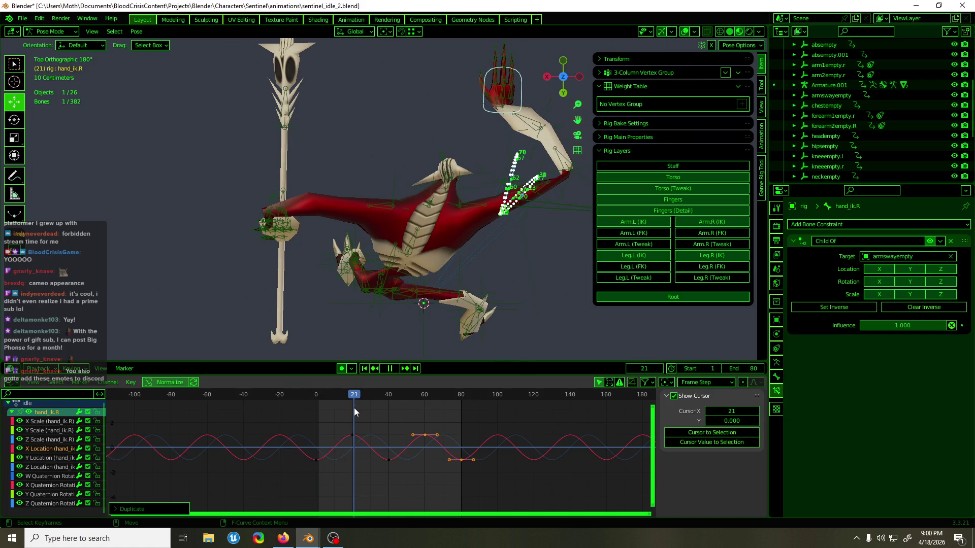
{"action": "mouse_move", "coordinate": [396, 415]}
{"action": "left_mouse_down"}
{"action": "mouse_move", "coordinate": [306, 422]}
{"action": "mouse_move", "coordinate": [395, 419]}
{"action": "mouse_move", "coordinate": [316, 423]}
{"action": "left_mouse_up"}
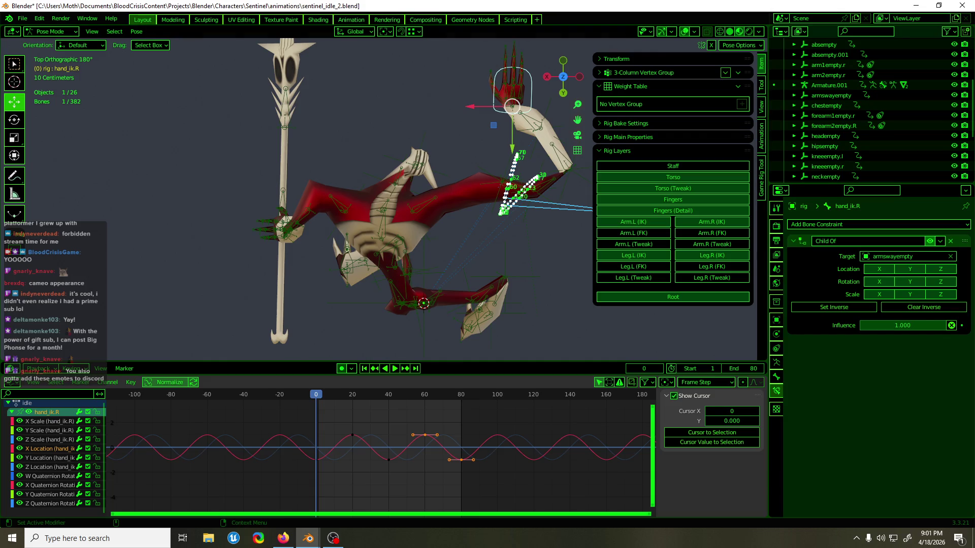
{"action": "key", "text": "alt+Tab"}
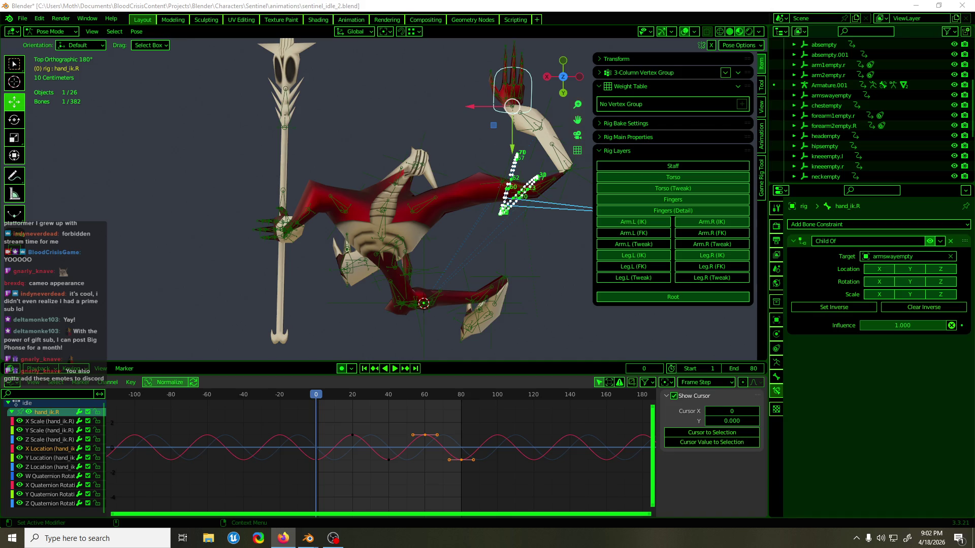
{"action": "left_click", "coordinate": [503, 5]}
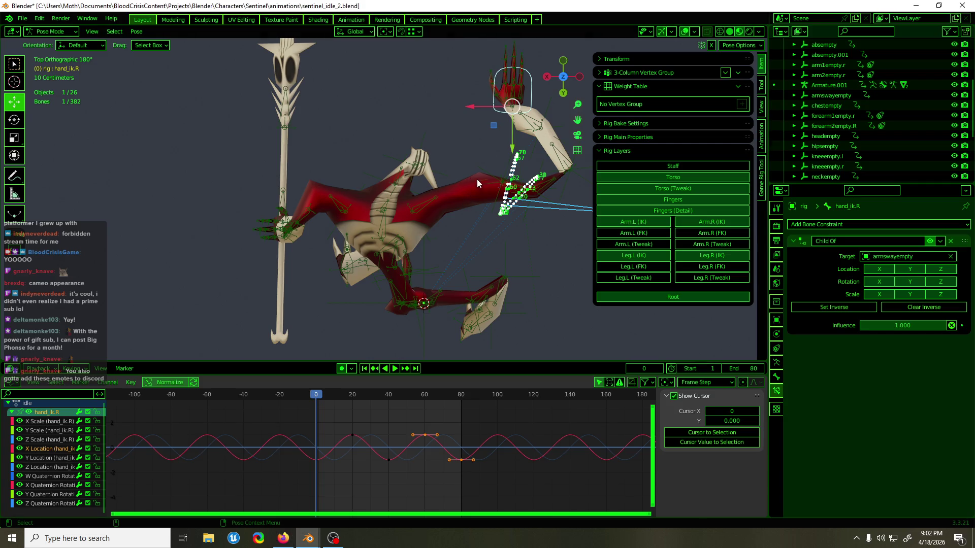
{"action": "scroll", "coordinate": [478, 187], "scroll_direction": "up", "scroll_amount": 3}
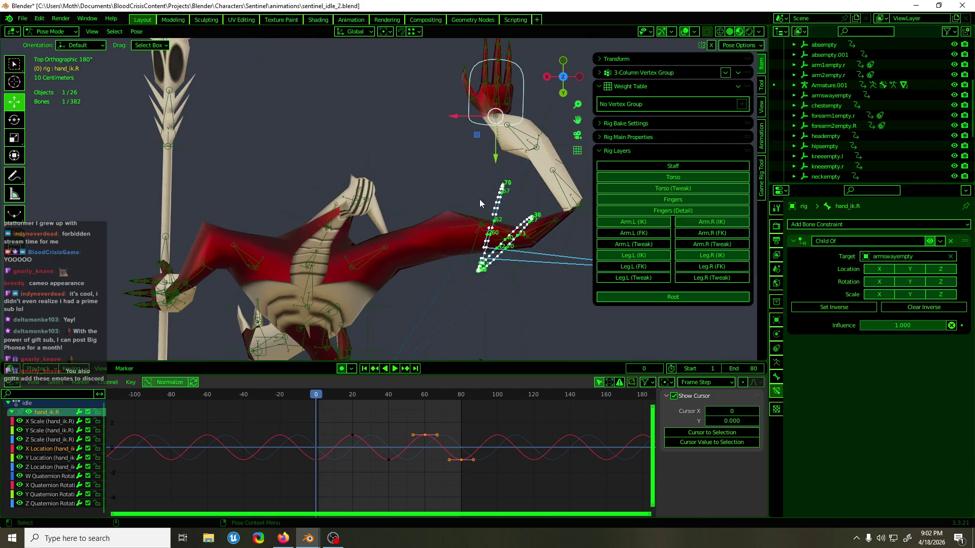
{"action": "key", "text": "space"}
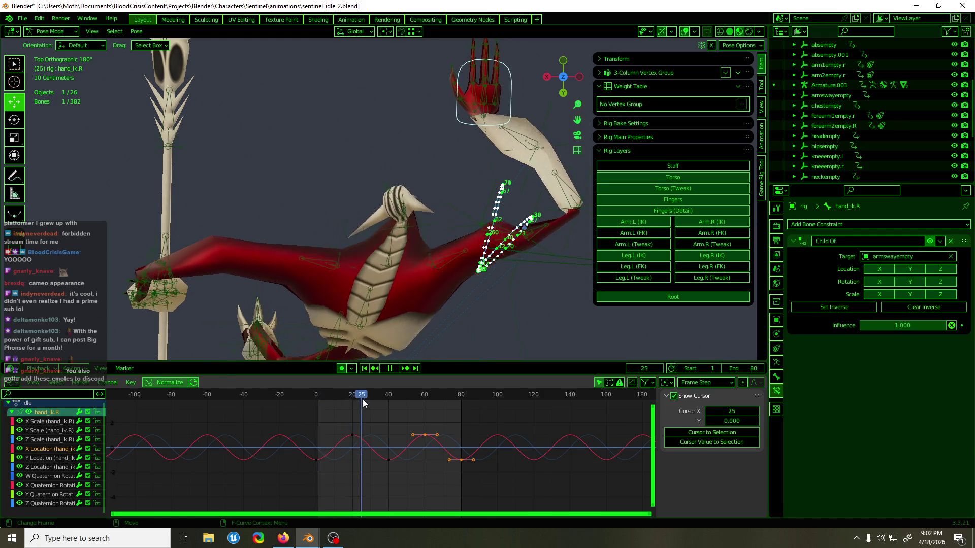
{"action": "mouse_move", "coordinate": [455, 419]}
{"action": "left_mouse_down"}
{"action": "mouse_move", "coordinate": [335, 417]}
{"action": "mouse_move", "coordinate": [397, 407]}
{"action": "mouse_move", "coordinate": [468, 410]}
{"action": "mouse_move", "coordinate": [340, 416]}
{"action": "mouse_move", "coordinate": [455, 419]}
{"action": "mouse_move", "coordinate": [316, 433]}
{"action": "mouse_move", "coordinate": [382, 431]}
{"action": "left_mouse_up"}
{"action": "key", "text": "space"}
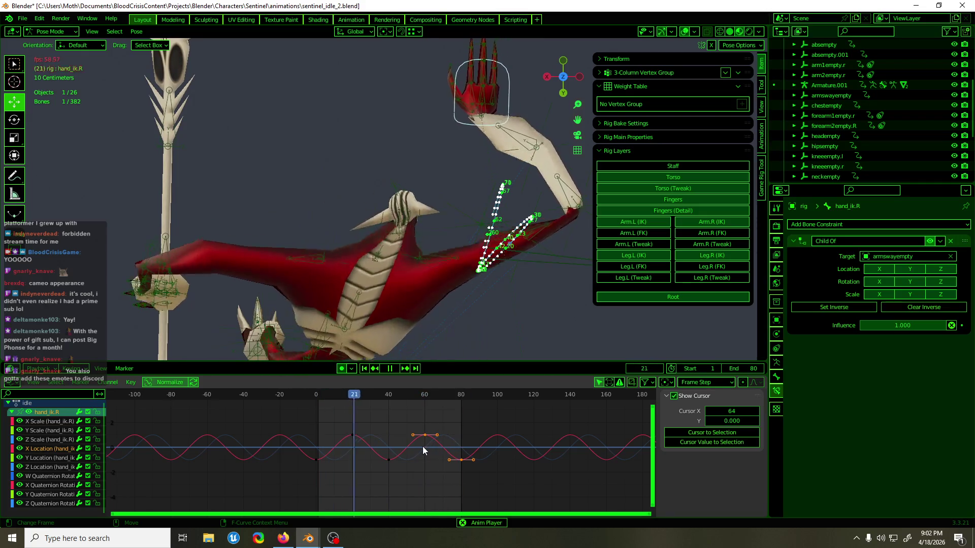
{"action": "key", "text": "space"}
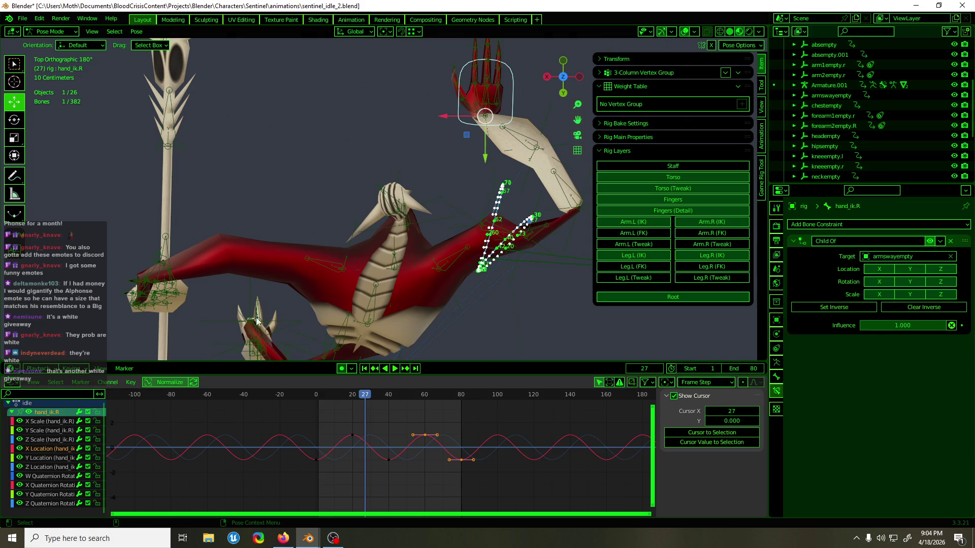
Step: Save sentinel_idle_2.blend with the hand IK loop resting at frame 27
{"action": "key", "text": "ctrl+s"}
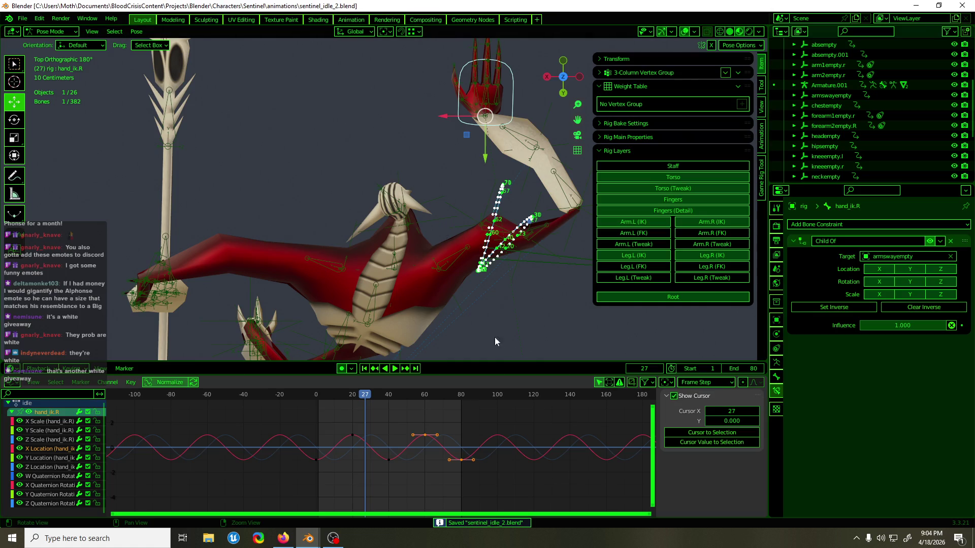
{"action": "key", "text": "KP_1"}
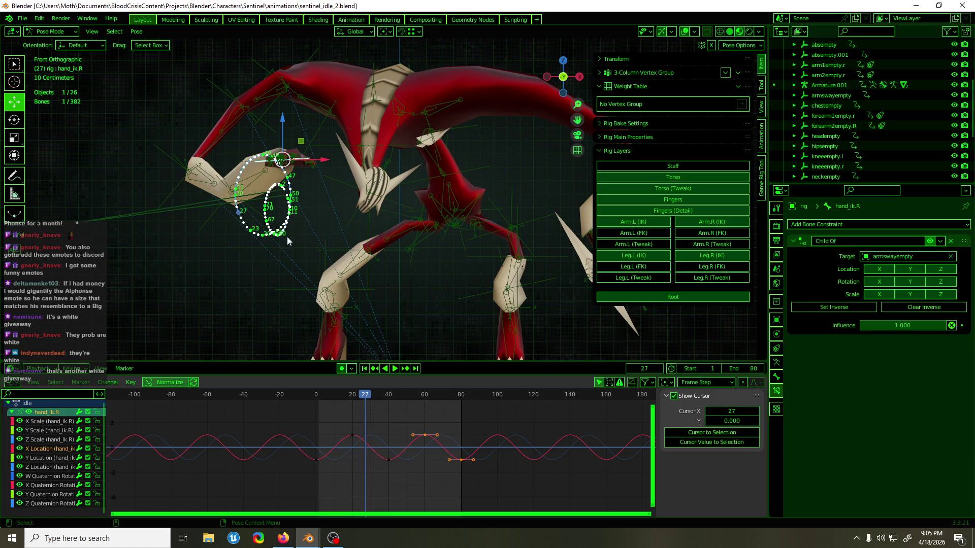
{"action": "mouse_move", "coordinate": [322, 135]}
{"action": "middle_mouse_down"}
{"action": "mouse_move", "coordinate": [396, 196]}
{"action": "mouse_move", "coordinate": [454, 188]}
{"action": "mouse_move", "coordinate": [462, 176]}
{"action": "mouse_move", "coordinate": [336, 181]}
{"action": "mouse_move", "coordinate": [332, 204]}
{"action": "mouse_move", "coordinate": [387, 225]}
{"action": "mouse_move", "coordinate": [373, 191]}
{"action": "mouse_move", "coordinate": [330, 212]}
{"action": "mouse_move", "coordinate": [388, 190]}
{"action": "middle_mouse_up"}
{"action": "key", "text": "ctrl+s"}
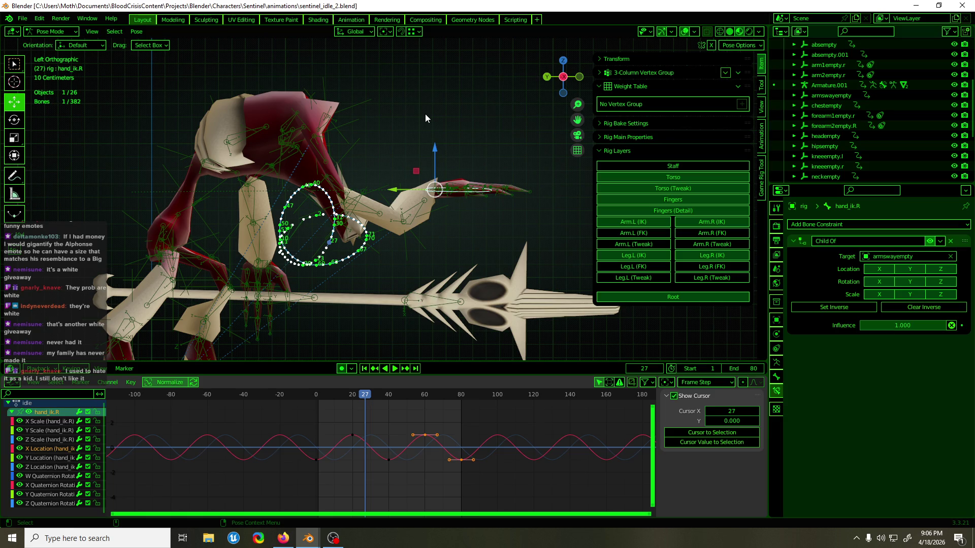
{"action": "middle_click_drag", "start_coordinate": [355, 76], "coordinate": [336, 101]}
{"action": "key", "text": "ctrl+s"}
{"action": "mouse_move", "coordinate": [363, 399]}
{"action": "left_mouse_down"}
{"action": "mouse_move", "coordinate": [329, 399]}
{"action": "mouse_move", "coordinate": [428, 394]}
{"action": "mouse_move", "coordinate": [318, 418]}
{"action": "left_mouse_up"}
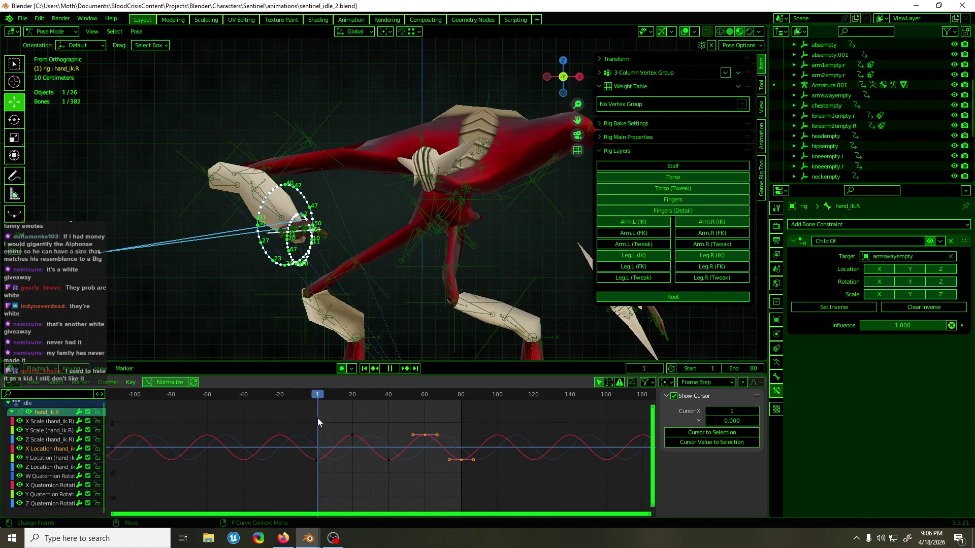
{"action": "key", "text": "space"}
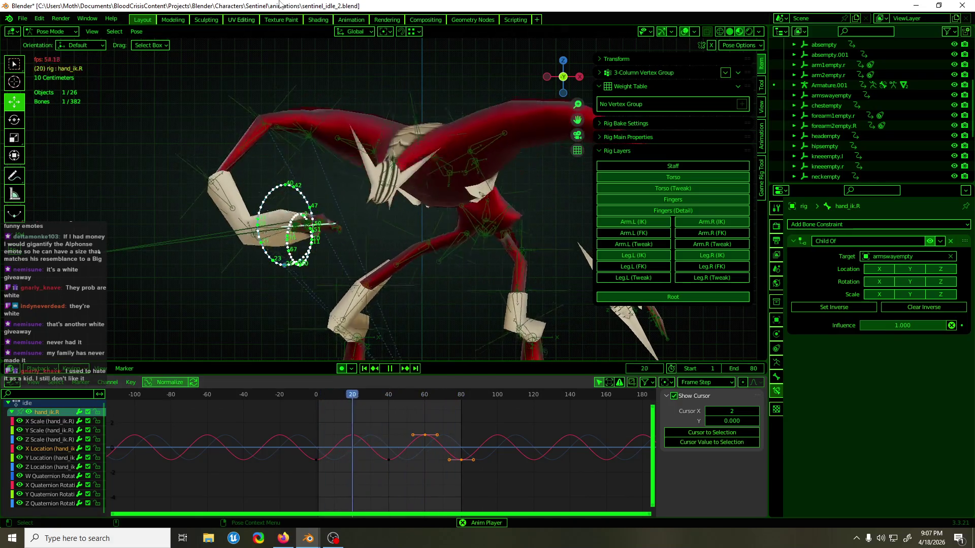
{"action": "key", "text": "space"}
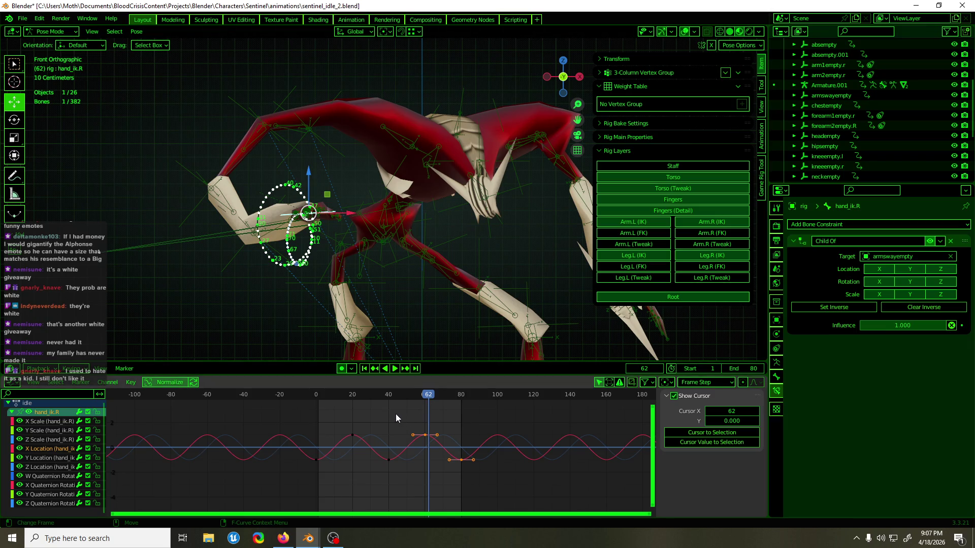
{"action": "mouse_move", "coordinate": [370, 397]}
{"action": "left_mouse_down"}
{"action": "mouse_move", "coordinate": [321, 396]}
{"action": "mouse_move", "coordinate": [336, 396]}
{"action": "left_mouse_up"}
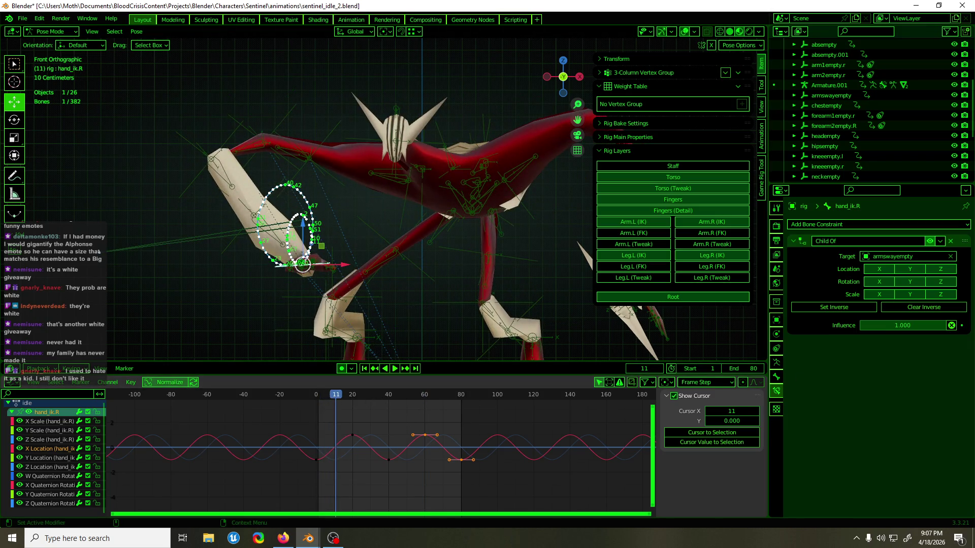
{"action": "key", "text": "alt+Tab"}
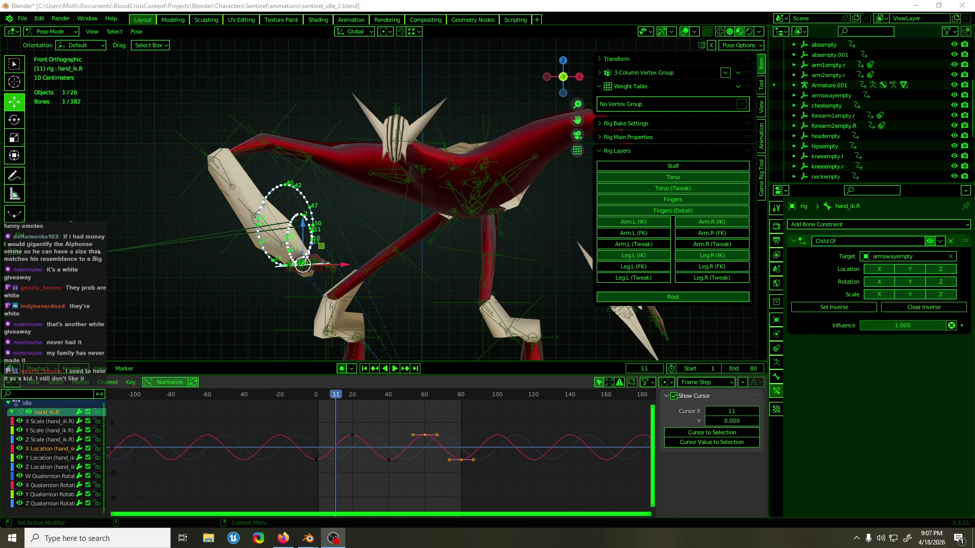
{"action": "key", "text": "alt+Tab"}
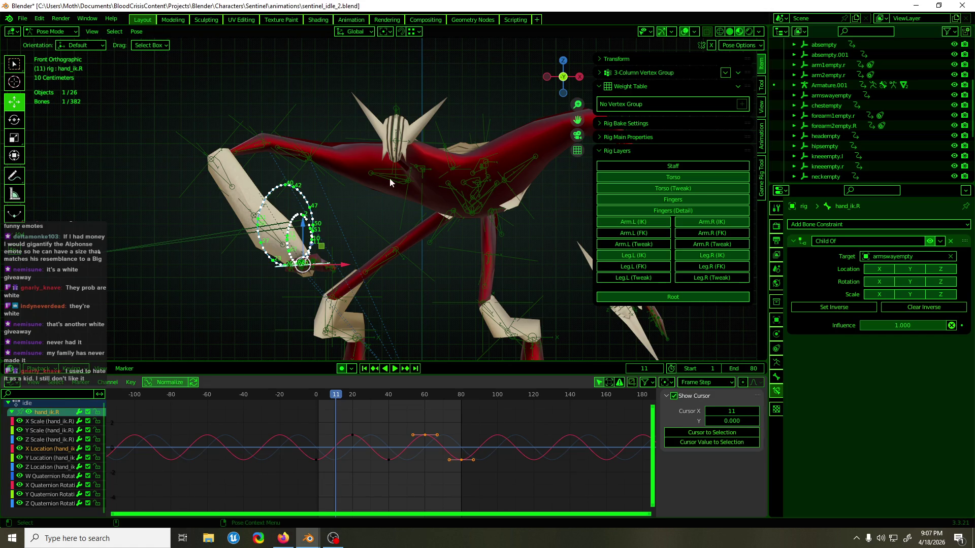
{"action": "left_click", "coordinate": [200, 178]}
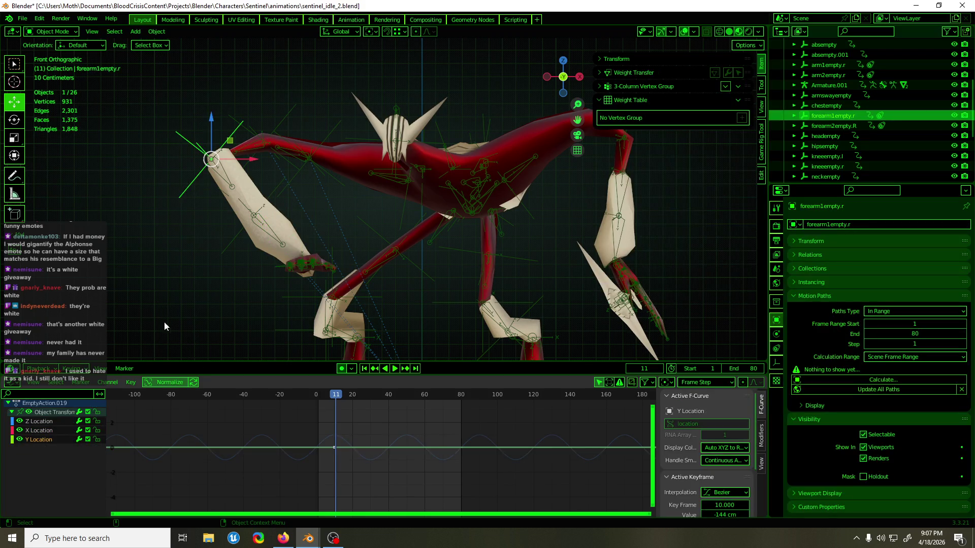
Step: Slide forearm1empty.r's X Location keyframe from frame 10 to 12 and play to check the timing
{"action": "left_click", "coordinate": [51, 430]}
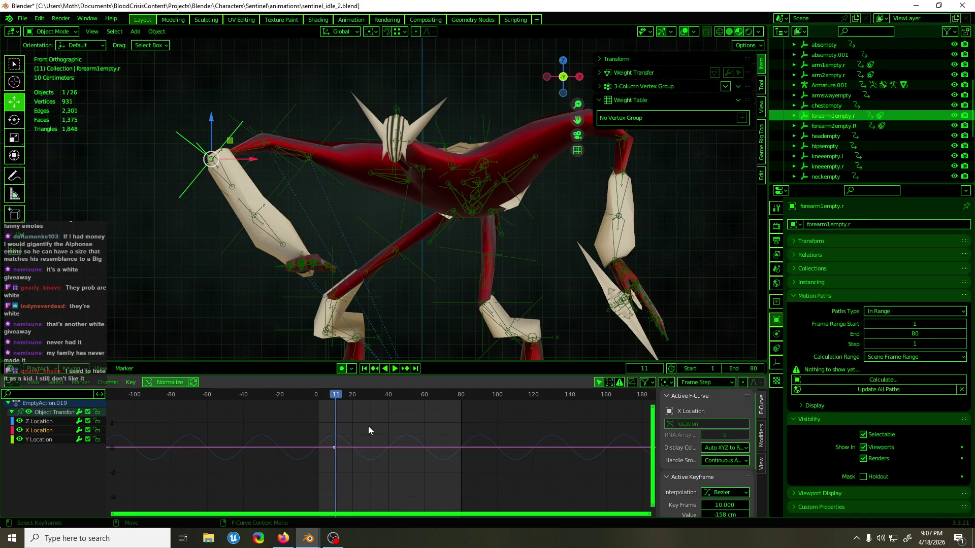
{"action": "key", "text": "g"}
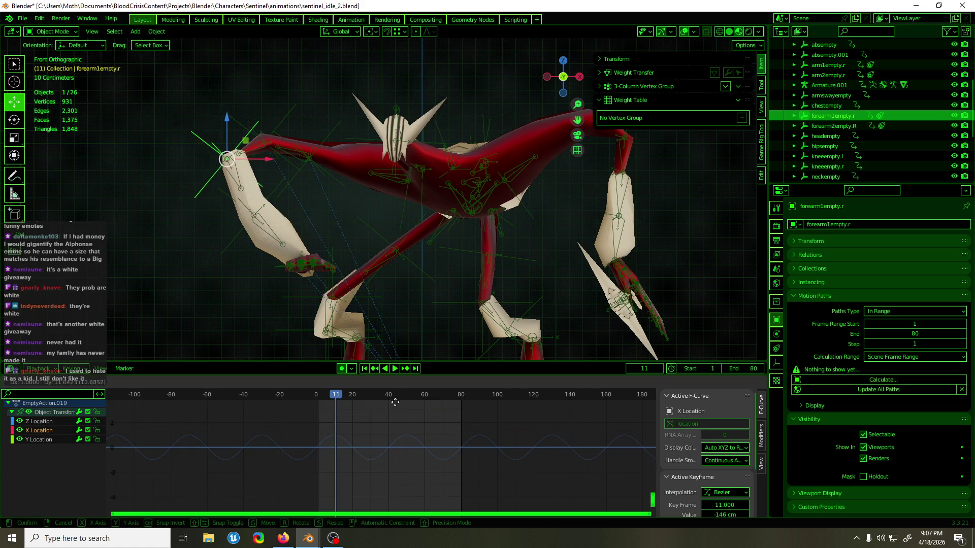
{"action": "left_click", "coordinate": [395, 405]}
{"action": "key", "text": "space"}
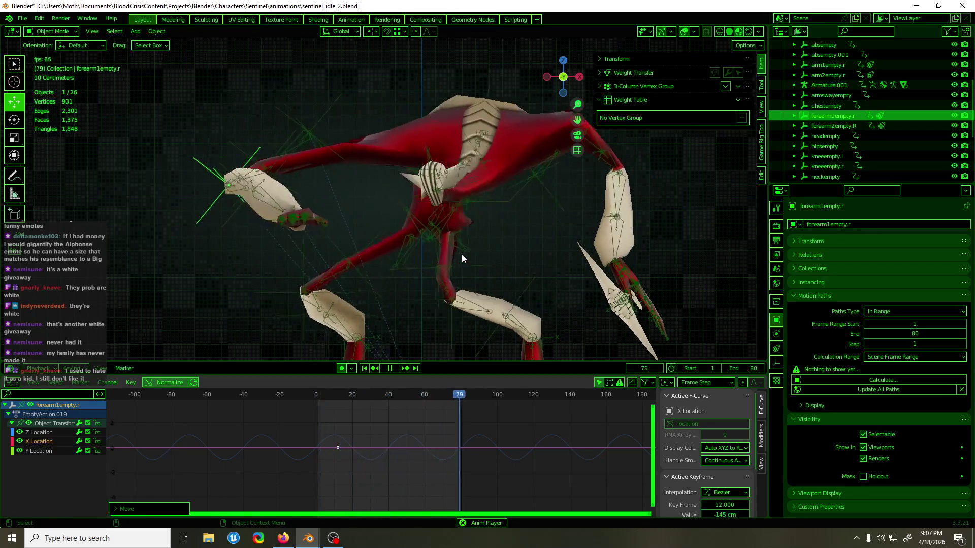
{"action": "key", "text": "space"}
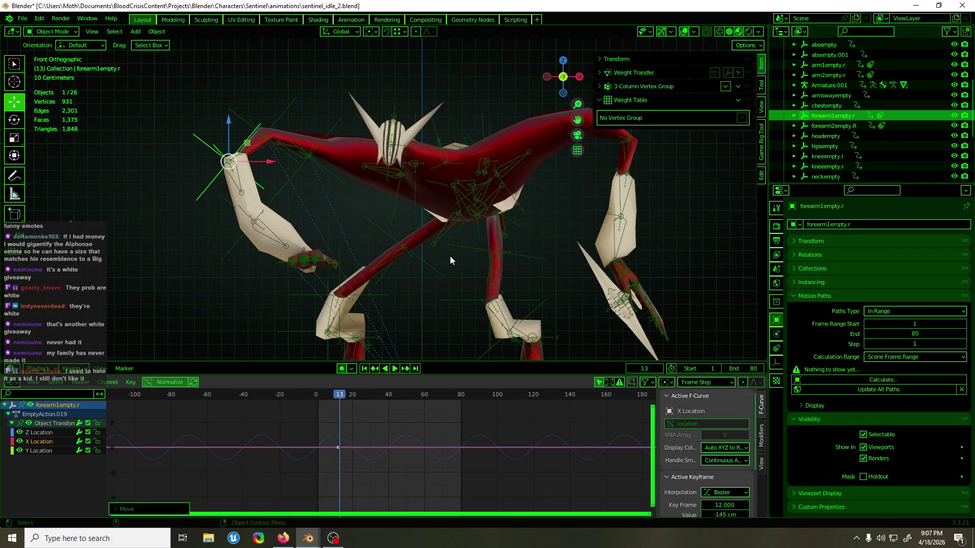
Step: Select arm1empty.r and reframe the view from above
{"action": "left_click", "coordinate": [334, 121]}
{"action": "mouse_move", "coordinate": [248, 254]}
{"action": "middle_mouse_down"}
{"action": "mouse_move", "coordinate": [416, 279]}
{"action": "mouse_move", "coordinate": [468, 271]}
{"action": "mouse_move", "coordinate": [480, 289]}
{"action": "mouse_move", "coordinate": [482, 346]}
{"action": "mouse_move", "coordinate": [478, 39]}
{"action": "mouse_move", "coordinate": [448, 203]}
{"action": "middle_mouse_up"}
{"action": "middle_click_drag", "start_coordinate": [428, 262], "coordinate": [419, 210], "text": "shift"}
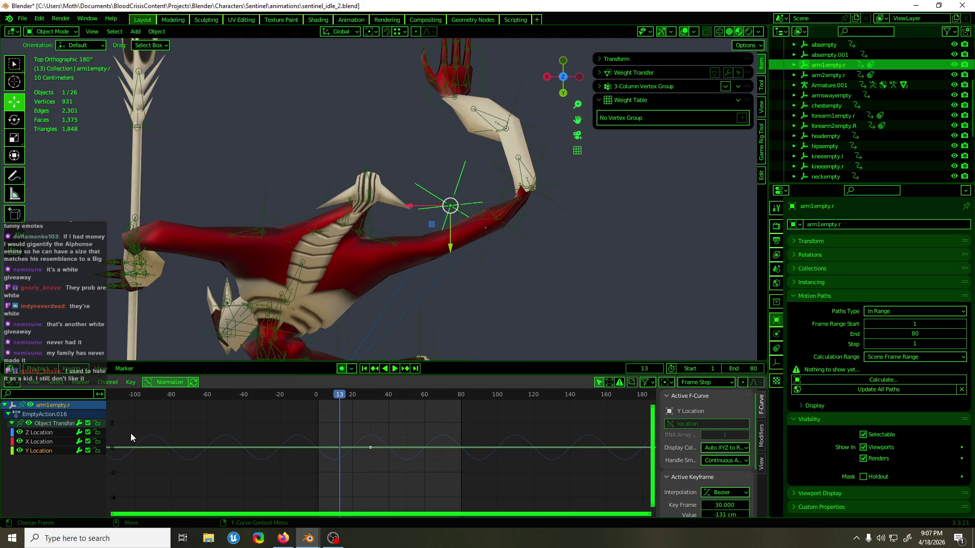
Step: Lower arm1empty.r's X Location keyframe values and preview the arm sway
{"action": "left_click", "coordinate": [53, 441]}
{"action": "left_click_drag", "start_coordinate": [419, 431], "coordinate": [399, 468]}
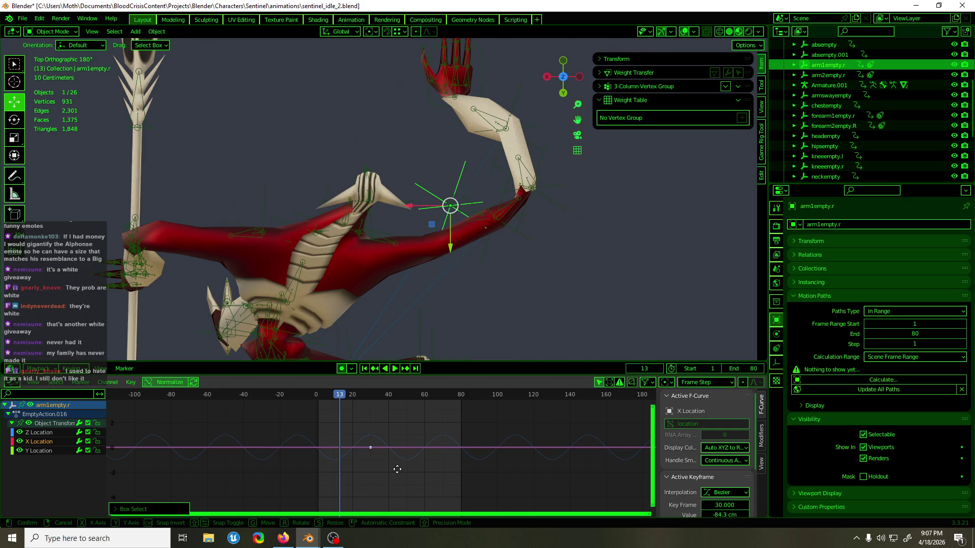
{"action": "key", "text": "g"}
{"action": "key", "text": "y"}
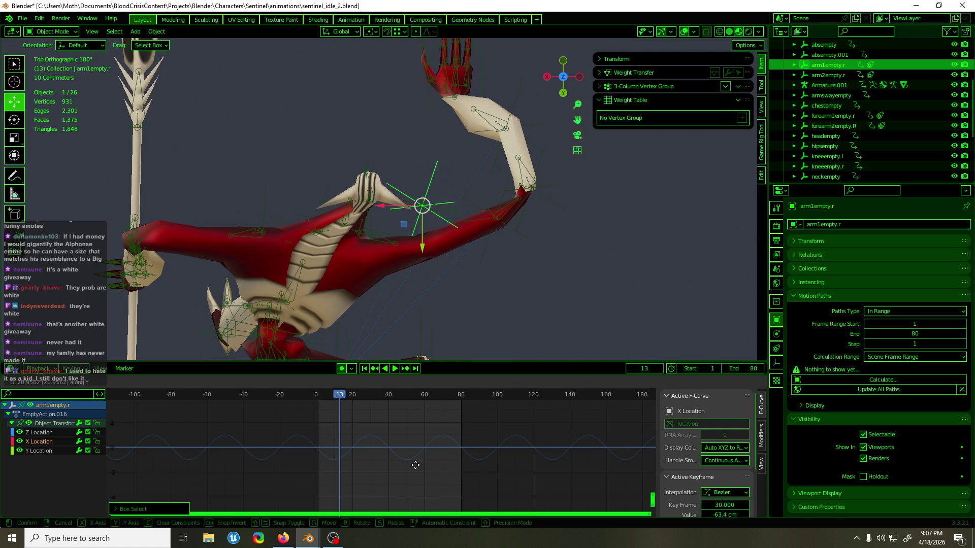
{"action": "left_click", "coordinate": [411, 479]}
{"action": "key", "text": "space"}
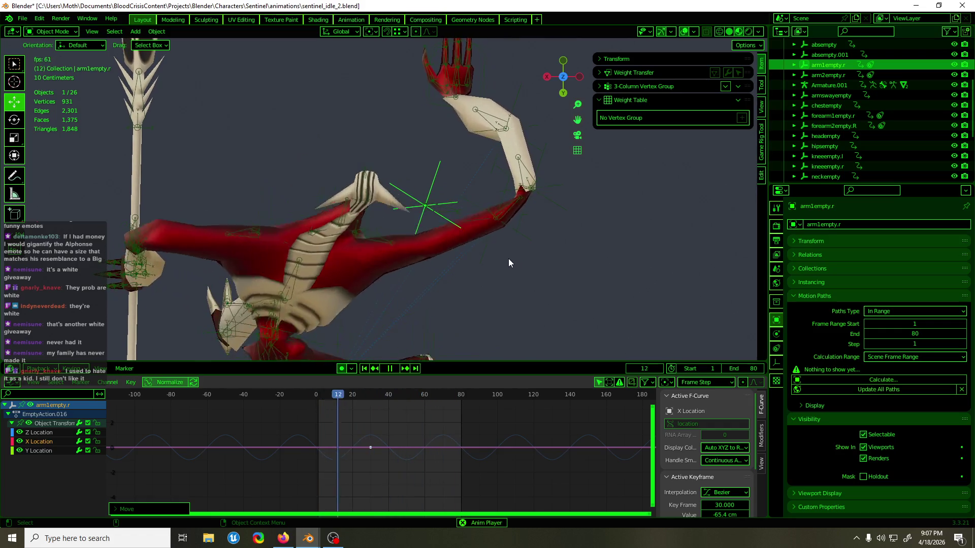
{"action": "key", "text": "space"}
Step: Move a keyframe to frame 3 and place a duplicated keyframe near frame 80
{"action": "mouse_move", "coordinate": [378, 442]}
{"action": "left_mouse_down"}
{"action": "mouse_move", "coordinate": [346, 467]}
{"action": "mouse_move", "coordinate": [292, 471]}
{"action": "left_mouse_up"}
{"action": "key", "text": "g"}
{"action": "key", "text": "x"}
{"action": "left_click", "coordinate": [291, 471]}
{"action": "key", "text": "g"}
{"action": "key", "text": "x"}
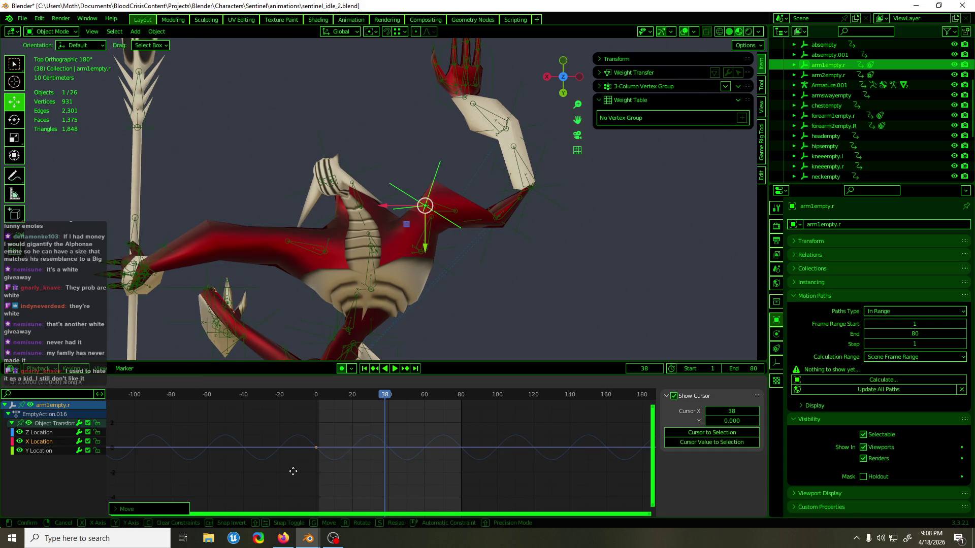
{"action": "left_click", "coordinate": [298, 470]}
{"action": "left_click_drag", "start_coordinate": [375, 412], "coordinate": [313, 466]}
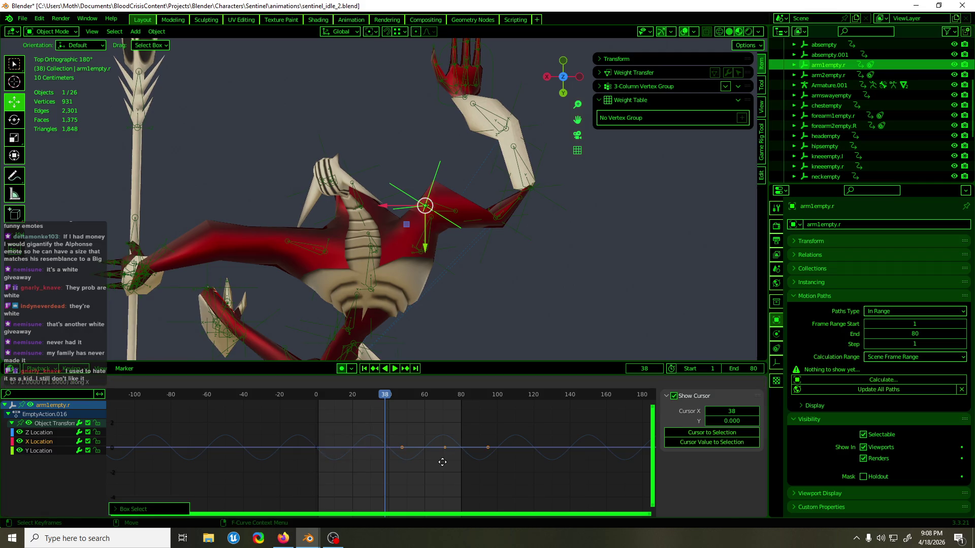
{"action": "left_click", "coordinate": [459, 461]}
Step: Key only selected channels at frame 40, then duplicate that key and shift the copies three frames
{"action": "key", "text": "Right"}
{"action": "key", "text": "Right"}
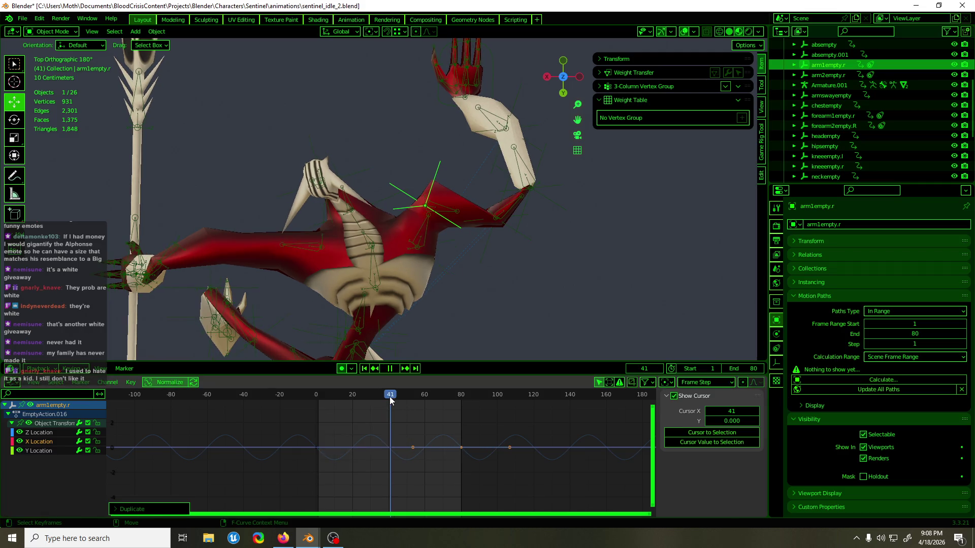
{"action": "key", "text": "i"}
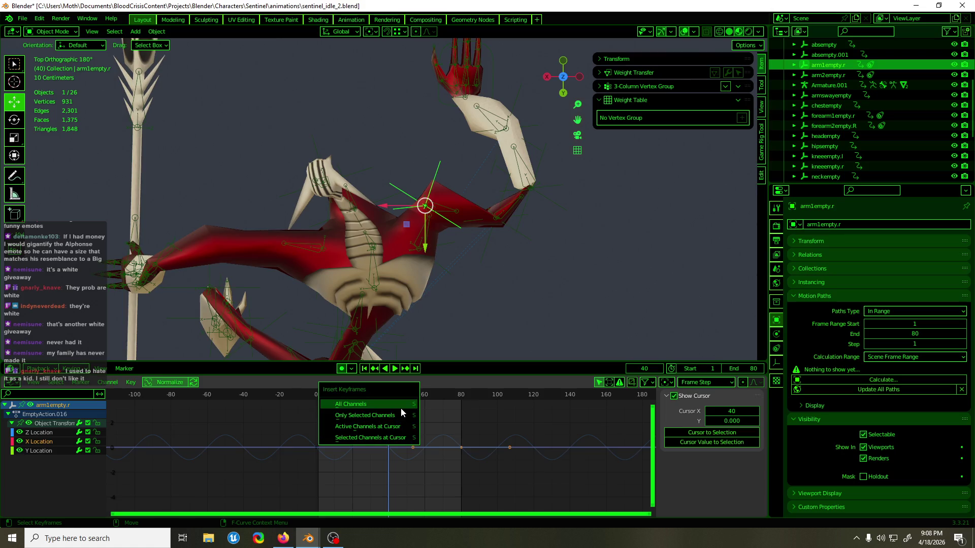
{"action": "left_click", "coordinate": [400, 413]}
{"action": "left_click_drag", "start_coordinate": [433, 421], "coordinate": [431, 466]}
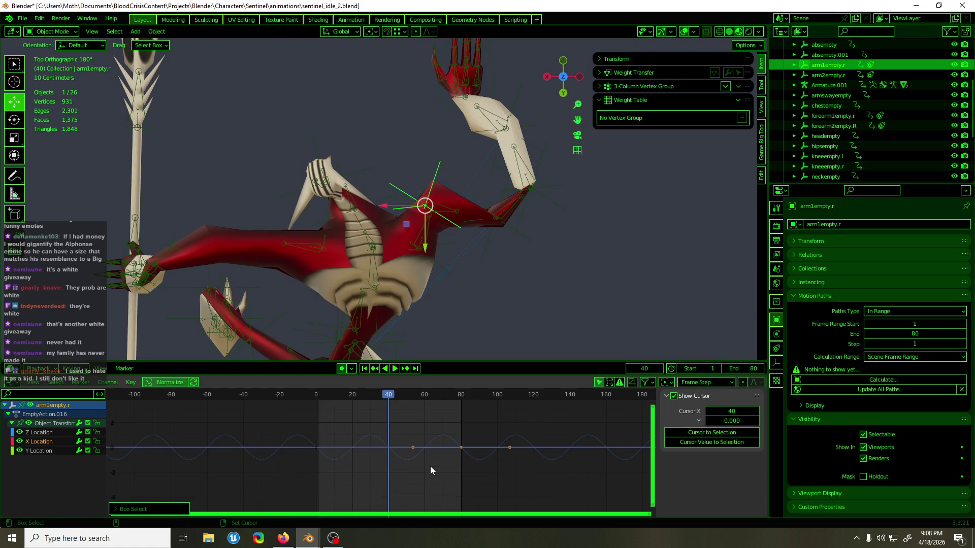
{"action": "key", "text": "g"}
{"action": "key", "text": "x"}
{"action": "key", "text": "shift+d"}
{"action": "key", "text": "x"}
{"action": "left_click", "coordinate": [361, 475]}
{"action": "key", "text": "g"}
{"action": "key", "text": "x"}
{"action": "left_click", "coordinate": [359, 475]}
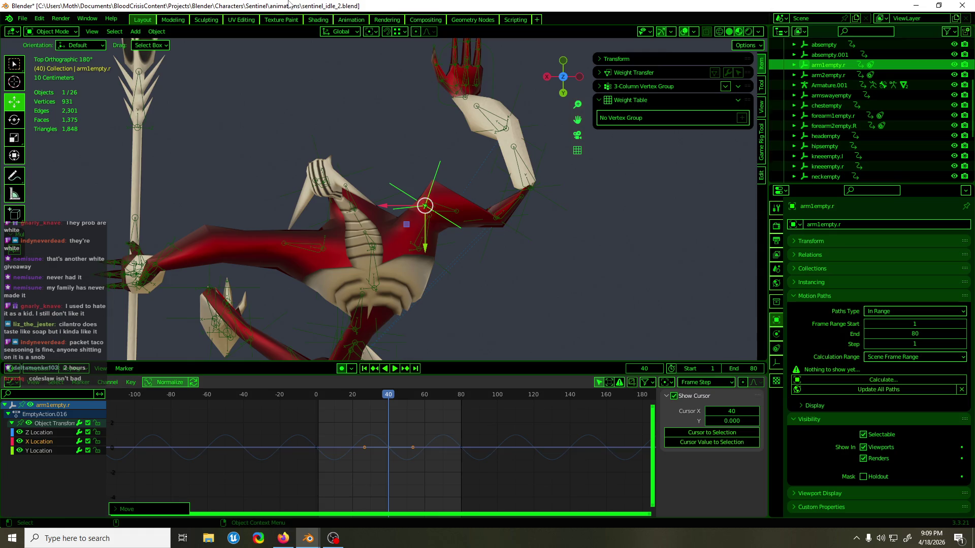
Step: Save sentinel_idle_2.blend and play back the loop to check the pose
{"action": "key", "text": "ctrl+s"}
{"action": "key", "text": "space"}
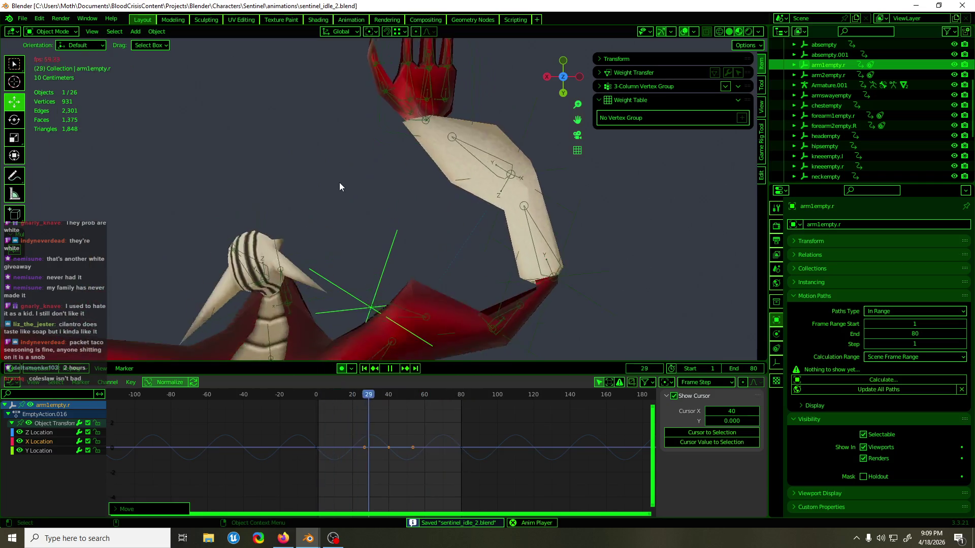
{"action": "key", "text": "space"}
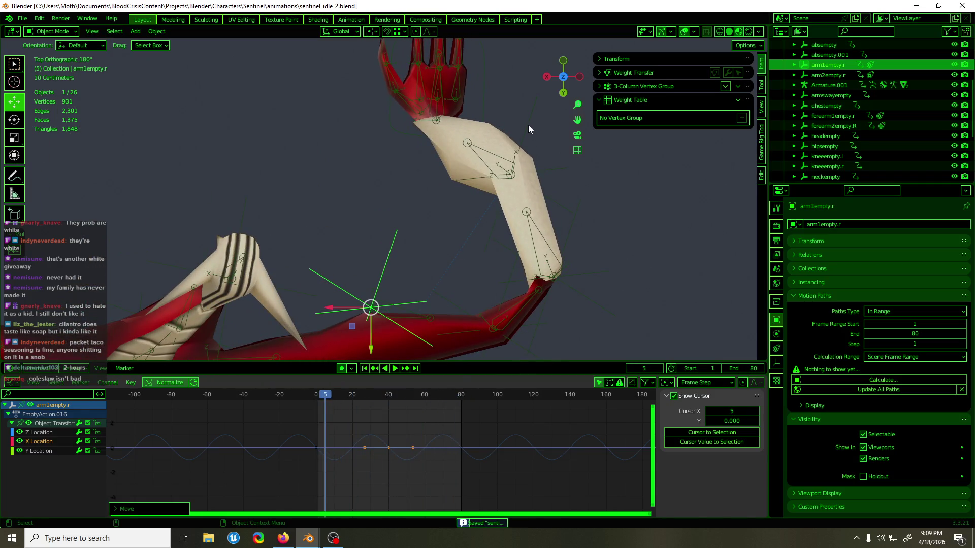
Step: Select forearm2empty.R, replay to frame 63, then select the rig's hand_ik.R bone
{"action": "left_click", "coordinate": [528, 126]}
{"action": "key", "text": "space"}
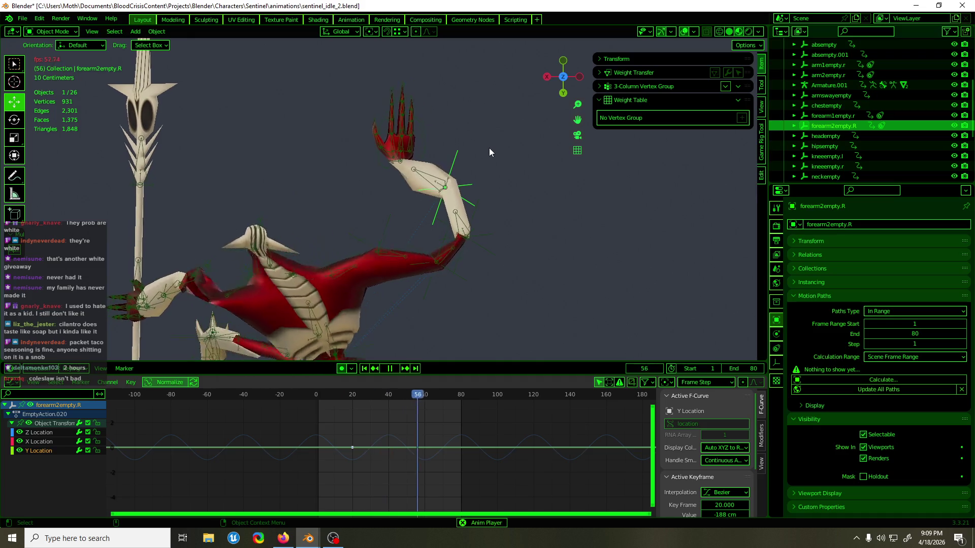
{"action": "key", "text": "space"}
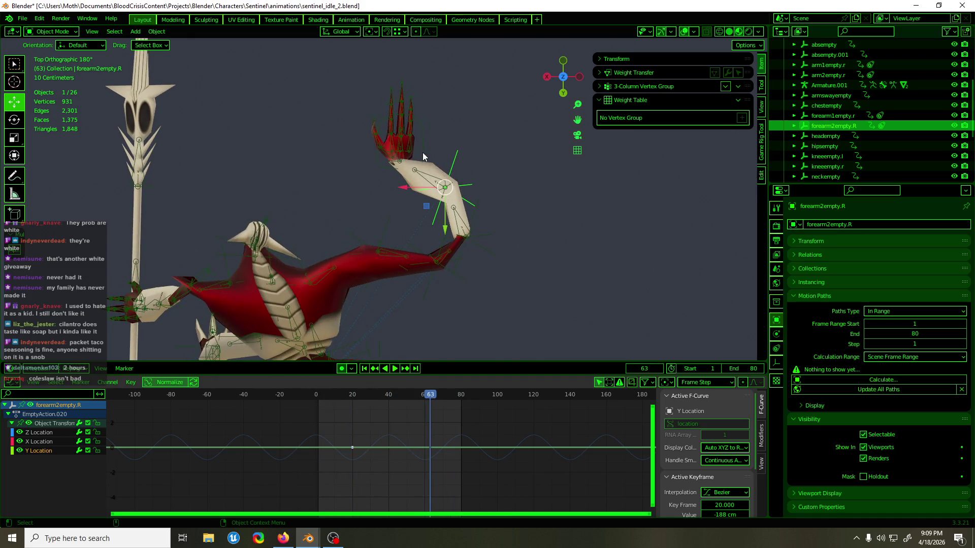
{"action": "left_click", "coordinate": [422, 152]}
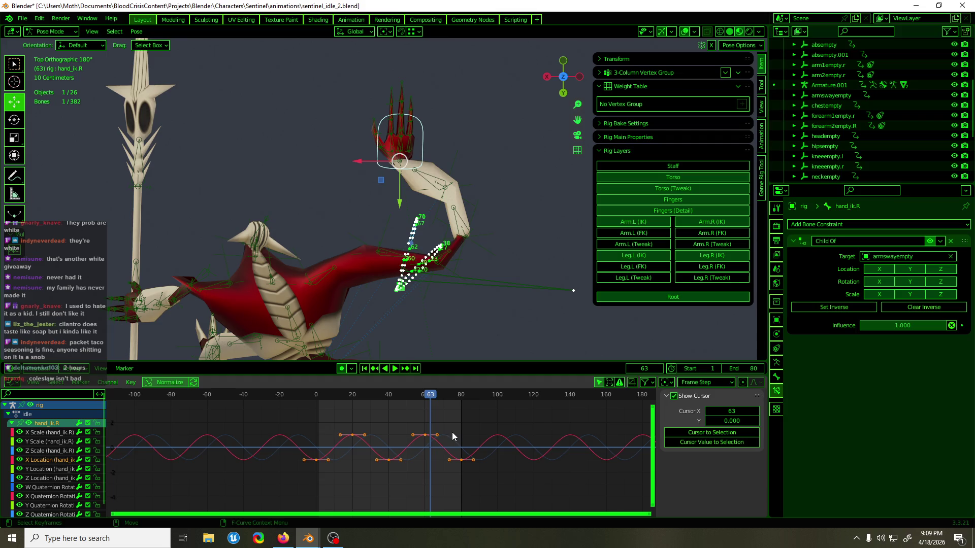
Step: Rescale the hand_ik.R curve height vertically and preview the early frames
{"action": "key", "text": "s"}
{"action": "key", "text": "y"}
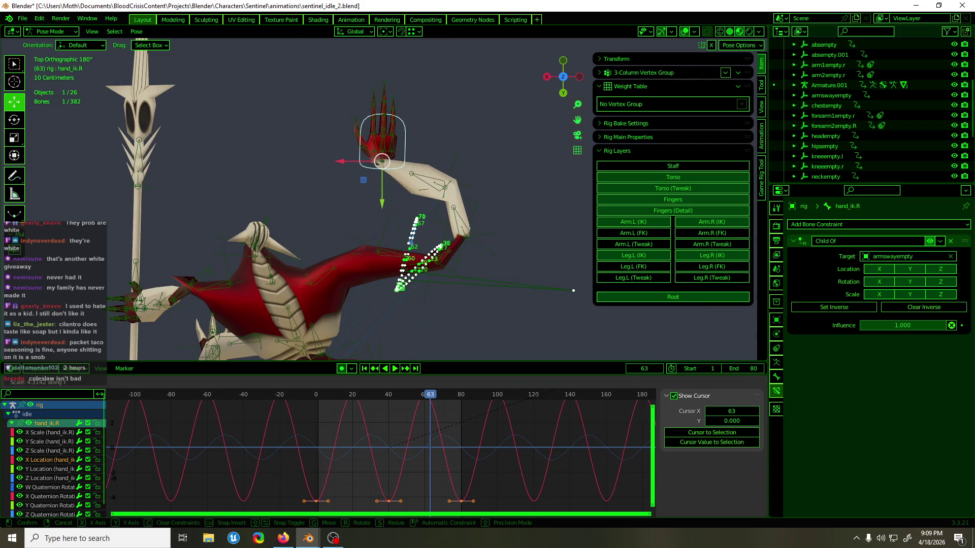
{"action": "key", "text": "Return"}
{"action": "left_click", "coordinate": [311, 395]}
{"action": "key", "text": "space"}
{"action": "mouse_move", "coordinate": [312, 400]}
{"action": "left_mouse_down"}
{"action": "mouse_move", "coordinate": [420, 397]}
{"action": "mouse_move", "coordinate": [397, 450]}
{"action": "left_mouse_up"}
Step: Lower the peak key near frame 60 and review the motion back to frame 7
{"action": "key", "text": "g"}
{"action": "key", "text": "y"}
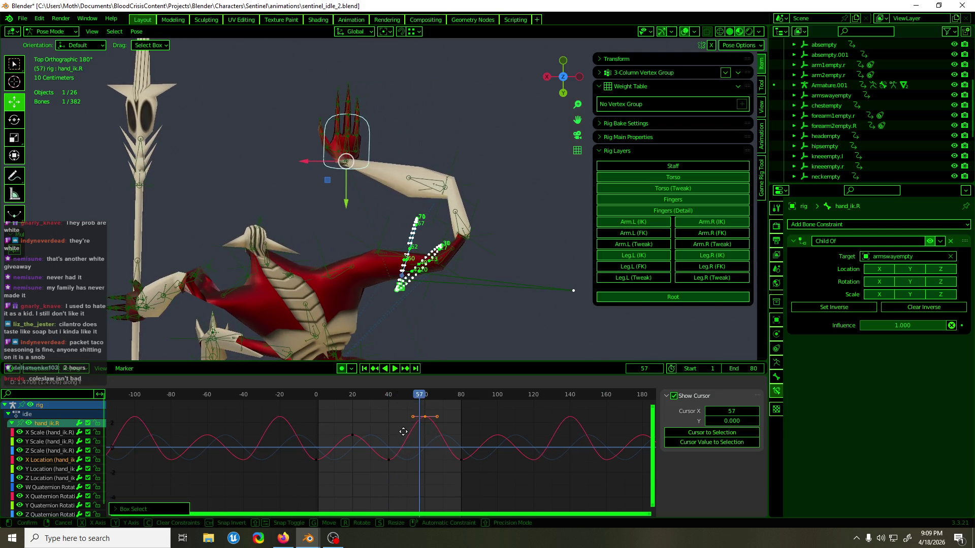
{"action": "left_click", "coordinate": [403, 422]}
{"action": "key", "text": "space"}
{"action": "mouse_move", "coordinate": [421, 397]}
{"action": "left_mouse_down"}
{"action": "mouse_move", "coordinate": [329, 411]}
{"action": "mouse_move", "coordinate": [352, 404]}
{"action": "mouse_move", "coordinate": [315, 402]}
{"action": "mouse_move", "coordinate": [340, 400]}
{"action": "mouse_move", "coordinate": [330, 403]}
{"action": "left_mouse_up"}
{"action": "key", "text": "space"}
{"action": "key", "text": "space"}
{"action": "key", "text": "space"}
Step: Flip all X Location keys vertically with an exact Y scale of -1
{"action": "key", "text": "a"}
{"action": "key", "text": "s"}
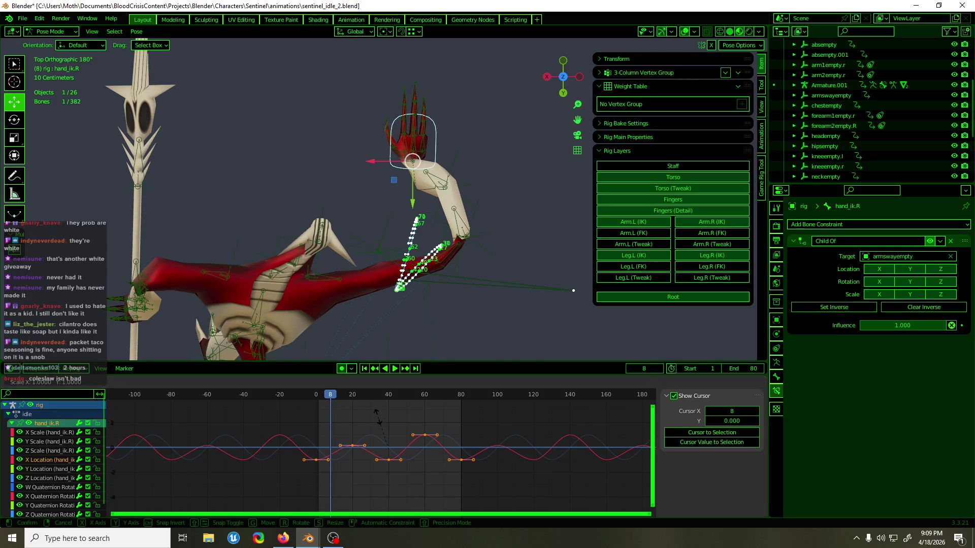
{"action": "key", "text": "y"}
{"action": "left_click", "coordinate": [263, 475]}
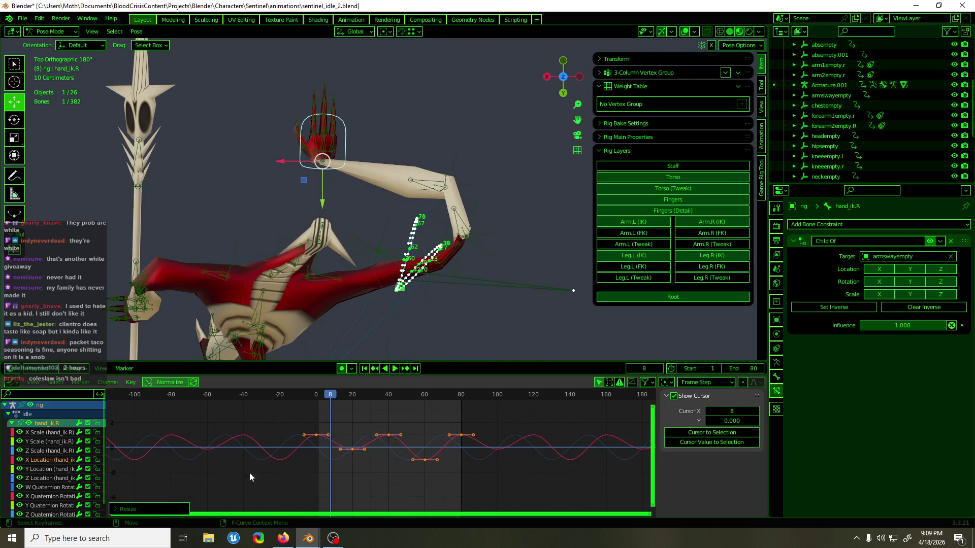
{"action": "left_click", "coordinate": [207, 462]}
{"action": "type", "text": "-1"}
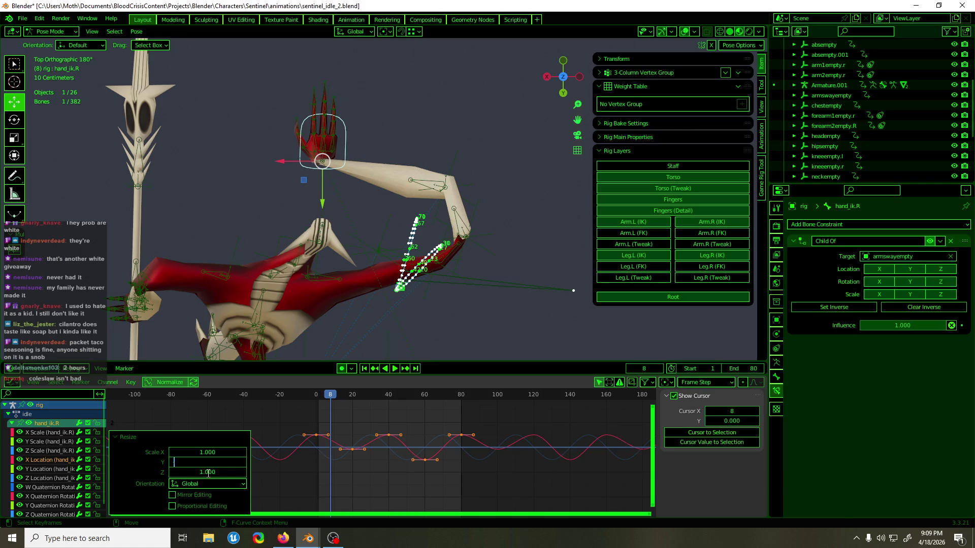
{"action": "key", "text": "Return"}
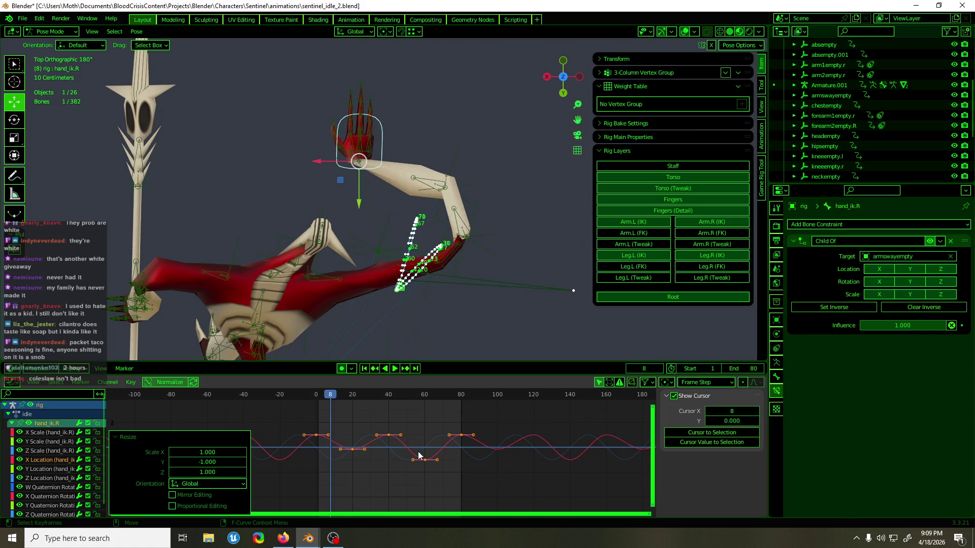
{"action": "middle_click_drag", "start_coordinate": [413, 454], "coordinate": [421, 451]}
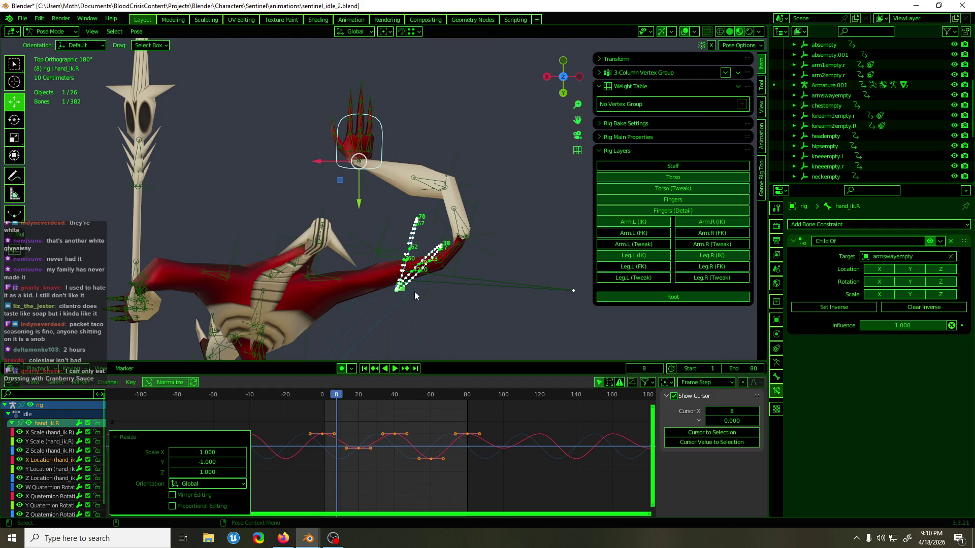
{"action": "left_click", "coordinate": [318, 398]}
Step: Preview the motion to frame 33 and delete the surplus hand_ik.R keyframes
{"action": "key", "text": "space"}
{"action": "mouse_move", "coordinate": [327, 397]}
{"action": "left_mouse_down"}
{"action": "mouse_move", "coordinate": [435, 379]}
{"action": "mouse_move", "coordinate": [319, 402]}
{"action": "mouse_move", "coordinate": [440, 402]}
{"action": "left_mouse_up"}
{"action": "mouse_move", "coordinate": [459, 474]}
{"action": "left_mouse_down"}
{"action": "mouse_move", "coordinate": [420, 450]}
{"action": "mouse_move", "coordinate": [354, 443]}
{"action": "left_mouse_up"}
{"action": "key", "text": "Delete"}
{"action": "key", "text": "Delete"}
Step: Select the three keyframes around frame 40 and play the animation
{"action": "left_click_drag", "start_coordinate": [412, 433], "coordinate": [397, 451]}
{"action": "mouse_move", "coordinate": [412, 394]}
{"action": "left_mouse_down"}
{"action": "mouse_move", "coordinate": [323, 395]}
{"action": "mouse_move", "coordinate": [395, 396]}
{"action": "left_mouse_up"}
{"action": "key", "text": "space"}
{"action": "key", "text": "space"}
Step: Raise the selected X Location keys near frame 40 by about 2.86 cm
{"action": "key", "text": "g"}
{"action": "key", "text": "y"}
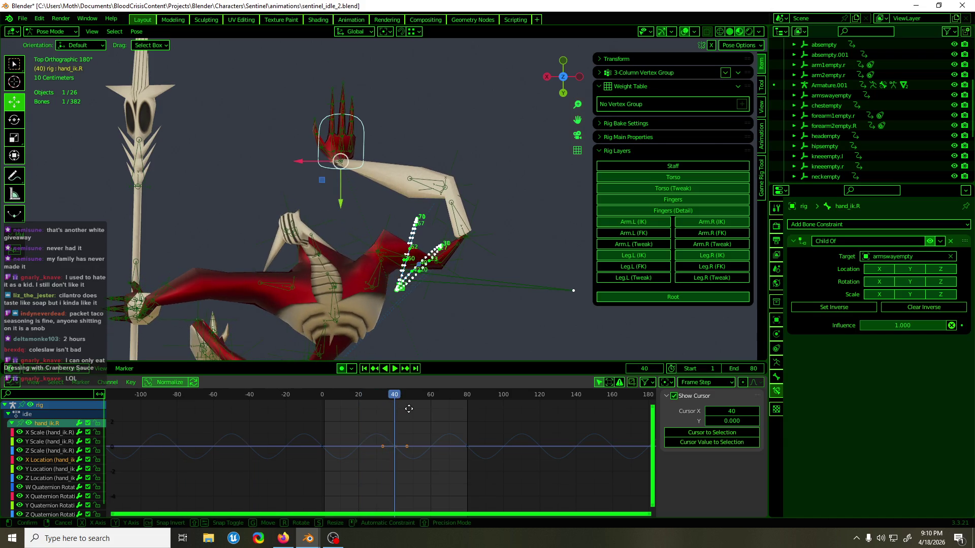
{"action": "left_click", "coordinate": [378, 456]}
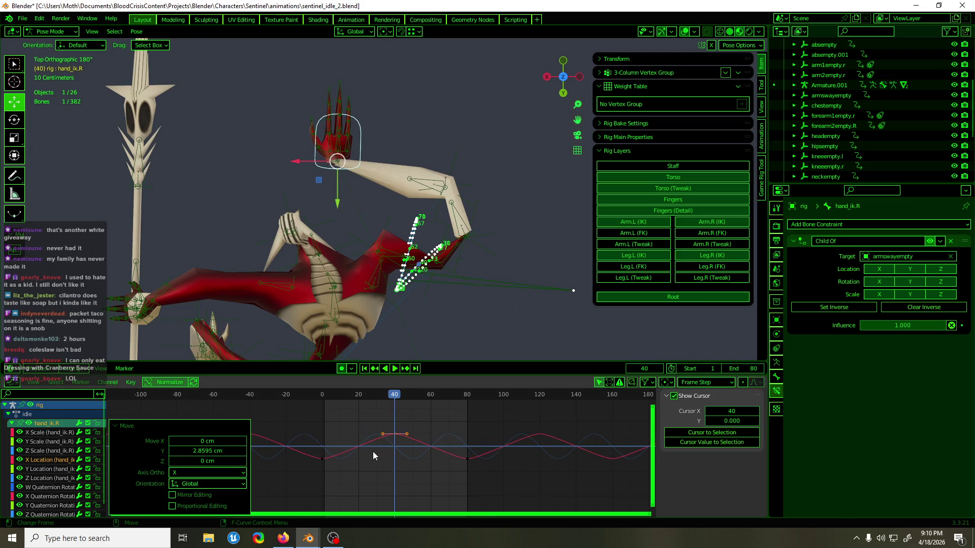
Step: Give the keys Auto Clamped handles and replay from the start to frame 41
{"action": "right_click", "coordinate": [368, 446]}
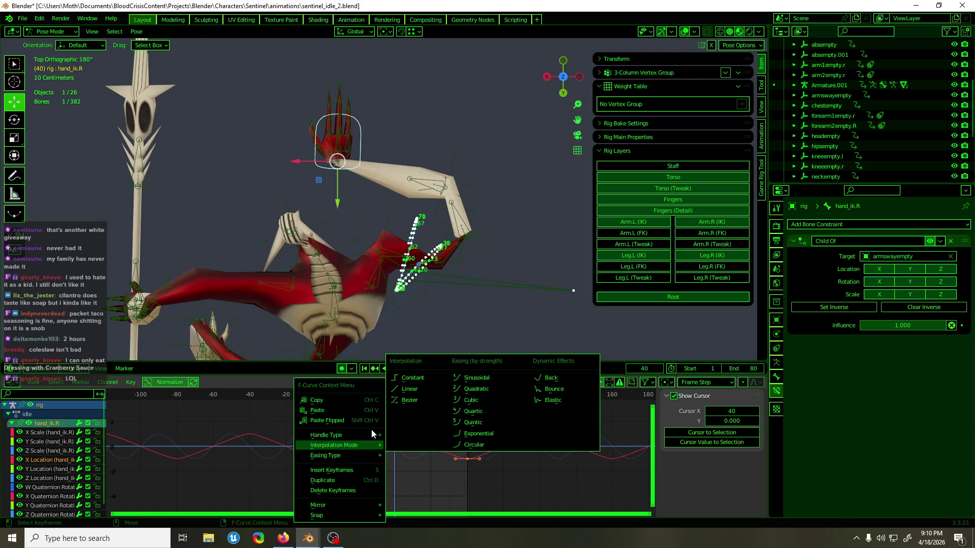
{"action": "mouse_move", "coordinate": [370, 429]}
{"action": "left_click", "coordinate": [432, 479]}
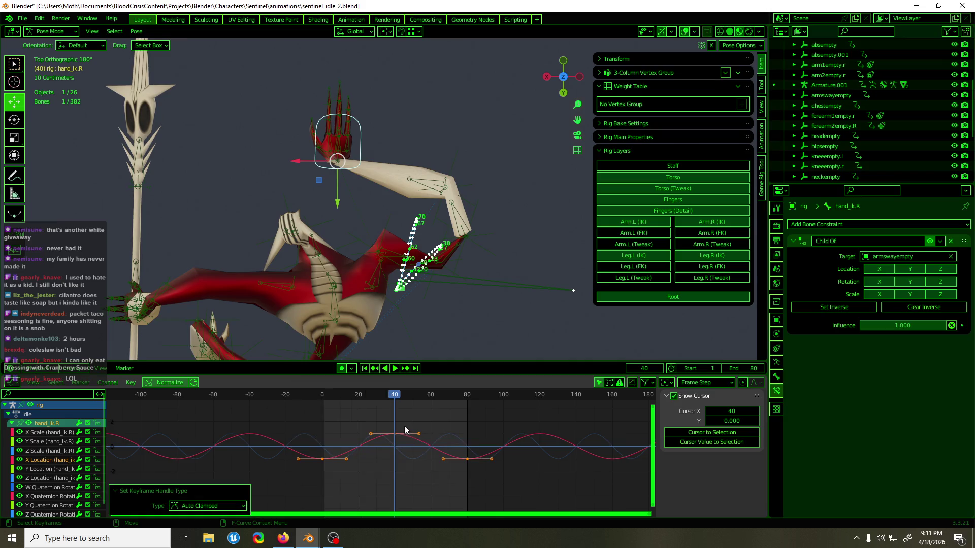
{"action": "key", "text": "shift+Left"}
{"action": "key", "text": "space"}
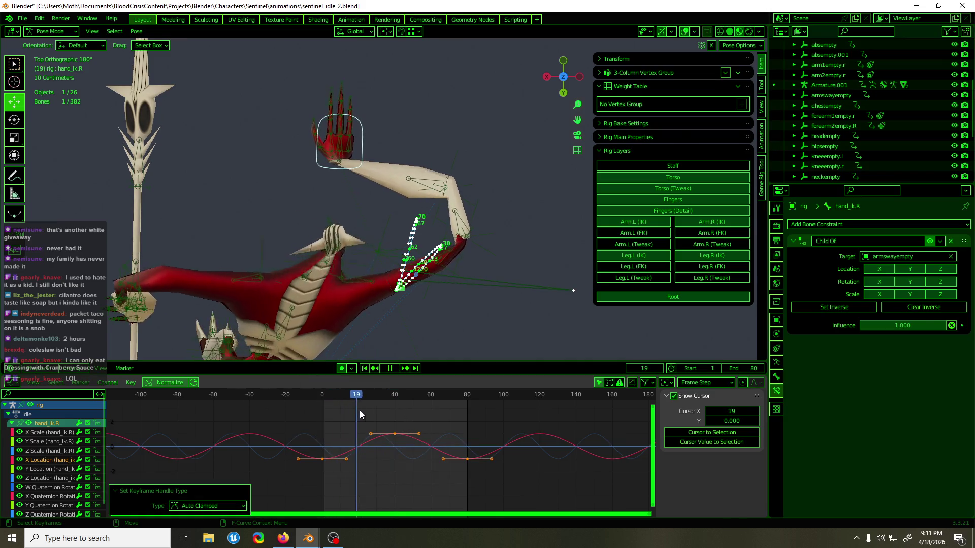
{"action": "key", "text": "space"}
Step: Scale the hand_ik.R keys vertically, ending at a factor of 3.147
{"action": "key", "text": "s"}
{"action": "key", "text": "y"}
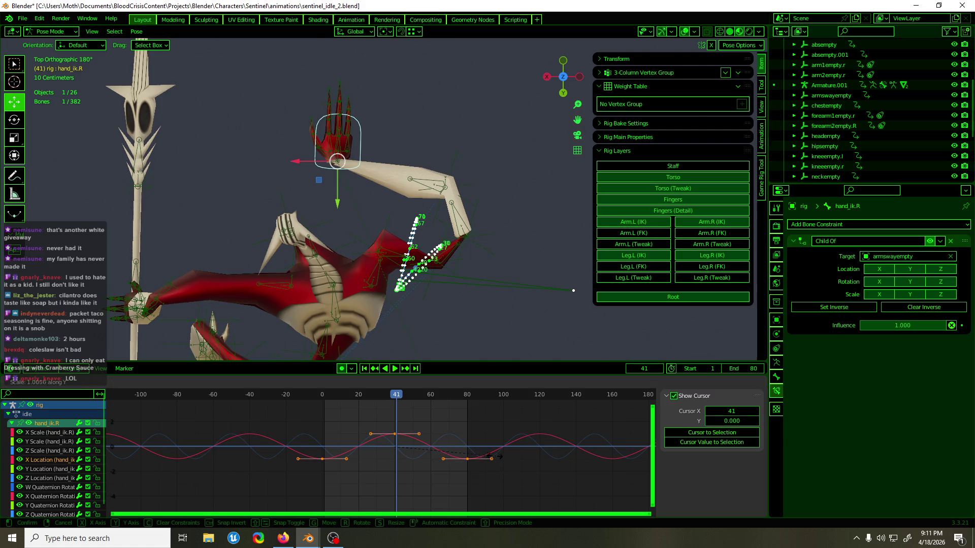
{"action": "left_click", "coordinate": [453, 421]}
{"action": "left_click_drag", "start_coordinate": [408, 397], "coordinate": [325, 410]}
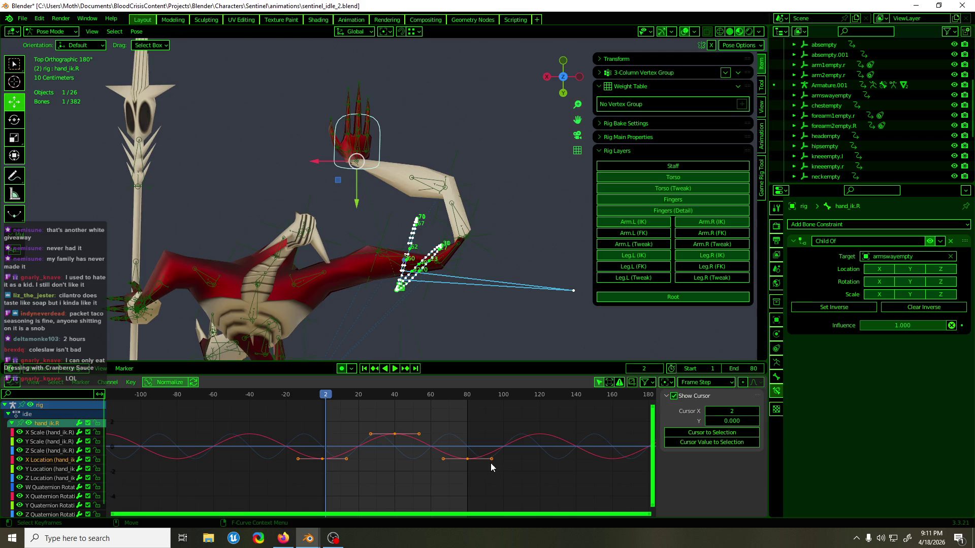
{"action": "key", "text": "s"}
{"action": "key", "text": "y"}
{"action": "left_click", "coordinate": [147, 398]}
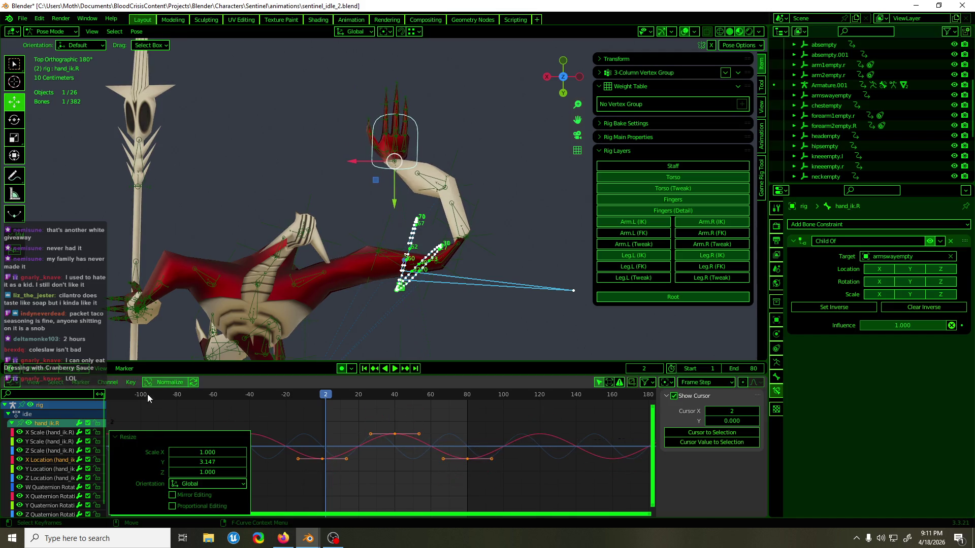
Step: Shift the keys slightly downward and preview the motion past the end
{"action": "key", "text": "g"}
{"action": "key", "text": "y"}
{"action": "left_click", "coordinate": [330, 401]}
{"action": "key", "text": "space"}
{"action": "mouse_move", "coordinate": [392, 396]}
{"action": "left_mouse_down"}
{"action": "mouse_move", "coordinate": [474, 392]}
{"action": "mouse_move", "coordinate": [335, 397]}
{"action": "mouse_move", "coordinate": [452, 394]}
{"action": "left_mouse_up"}
{"action": "key", "text": "space"}
Step: Move the keys 15 frames later in time
{"action": "key", "text": "g"}
{"action": "key", "text": "x"}
{"action": "left_click", "coordinate": [376, 407]}
Step: Play the loop while orbiting the creature, stop at frame 76 and return to Object Mode
{"action": "key", "text": "space"}
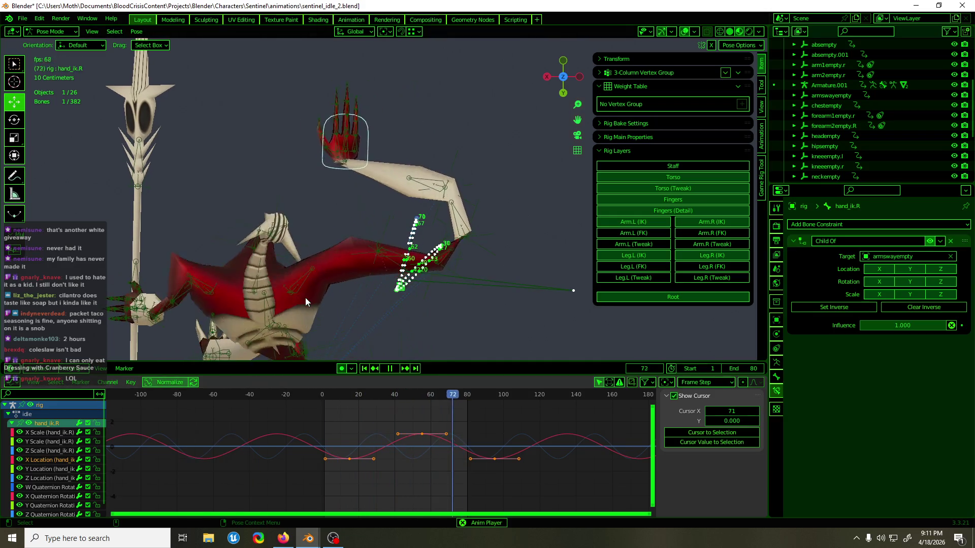
{"action": "mouse_move", "coordinate": [452, 307]}
{"action": "middle_mouse_down"}
{"action": "mouse_move", "coordinate": [181, 237]}
{"action": "mouse_move", "coordinate": [190, 203]}
{"action": "mouse_move", "coordinate": [219, 202]}
{"action": "middle_mouse_up"}
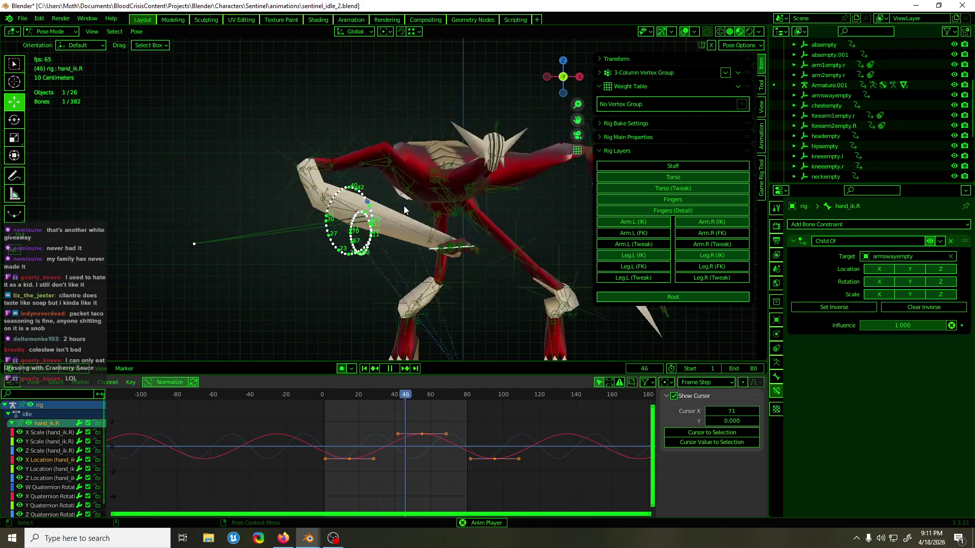
{"action": "mouse_move", "coordinate": [402, 206]}
{"action": "middle_mouse_down"}
{"action": "mouse_move", "coordinate": [537, 227]}
{"action": "mouse_move", "coordinate": [440, 219]}
{"action": "middle_mouse_up"}
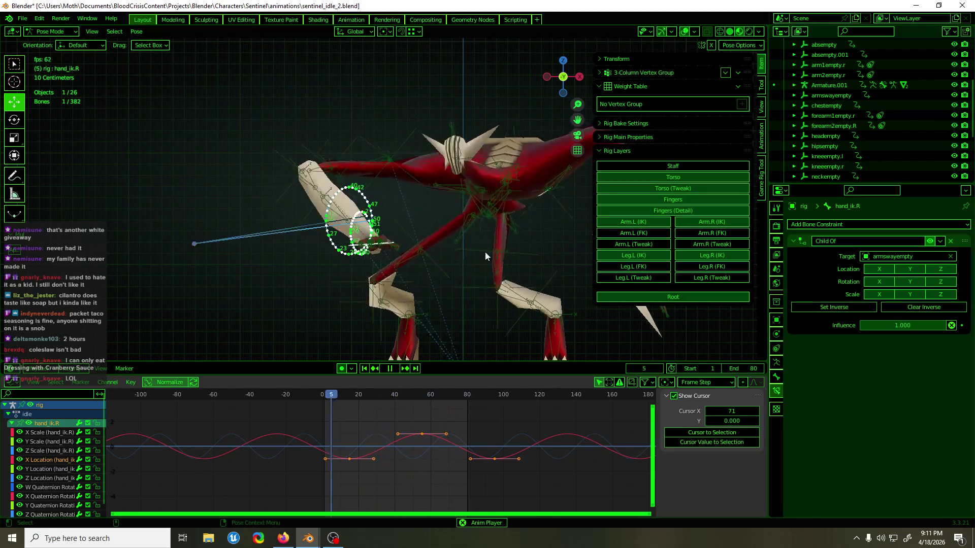
{"action": "mouse_move", "coordinate": [419, 227]}
{"action": "middle_mouse_down"}
{"action": "mouse_move", "coordinate": [651, 295]}
{"action": "mouse_move", "coordinate": [653, 325]}
{"action": "mouse_move", "coordinate": [632, 330]}
{"action": "middle_mouse_up"}
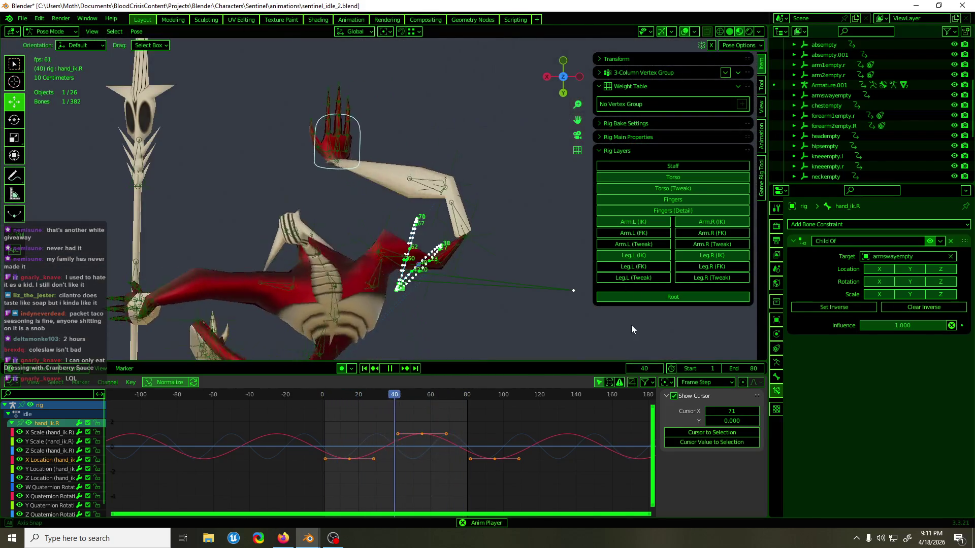
{"action": "key", "text": "space"}
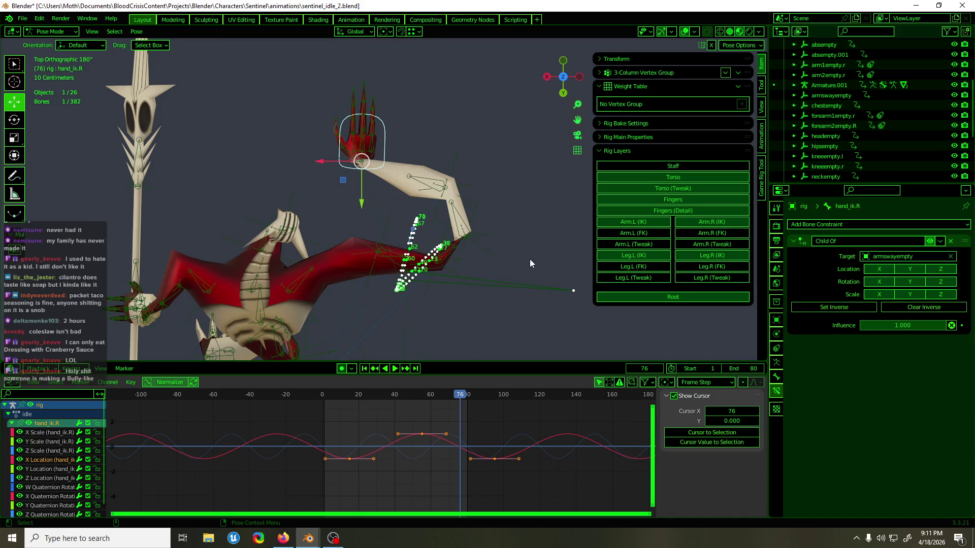
{"action": "key", "text": "ctrl+Tab"}
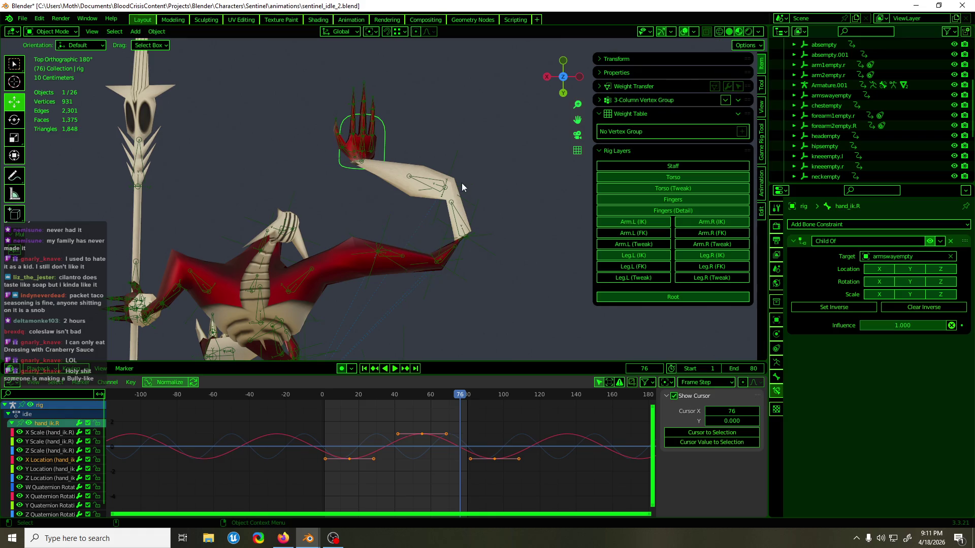
Step: Select forearm2empty.R and inspect a keyframe on its X Location curve
{"action": "left_click", "coordinate": [459, 187]}
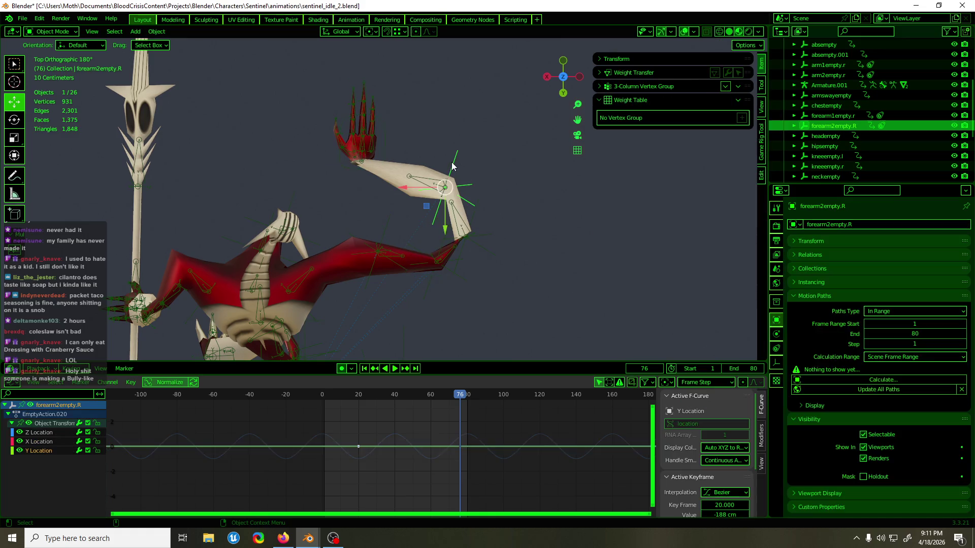
{"action": "left_click", "coordinate": [38, 441]}
{"action": "left_click_drag", "start_coordinate": [396, 422], "coordinate": [350, 464]}
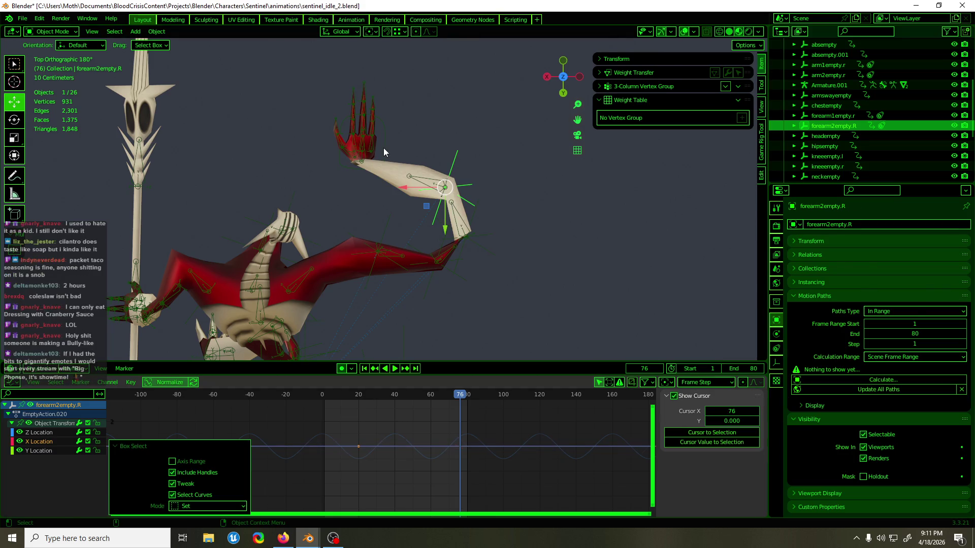
Step: Select the rig's right hand in Pose Mode and go to frame 15
{"action": "left_click", "coordinate": [383, 149]}
{"action": "key", "text": "ctrl+Tab"}
{"action": "left_click_drag", "start_coordinate": [356, 397], "coordinate": [349, 398]}
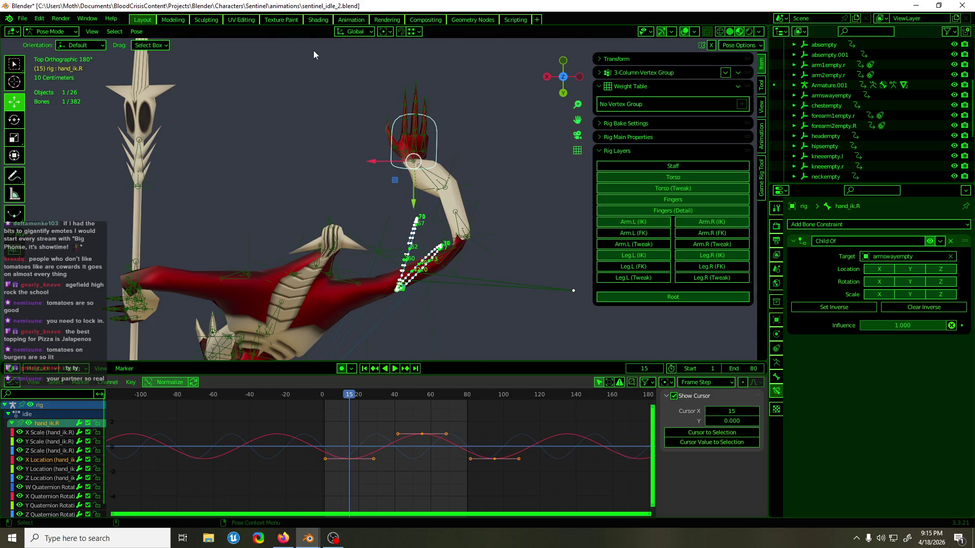
Step: Play the looping hand IK idle, then switch to the salsa lizano search in Firefox
{"action": "key", "text": "space"}
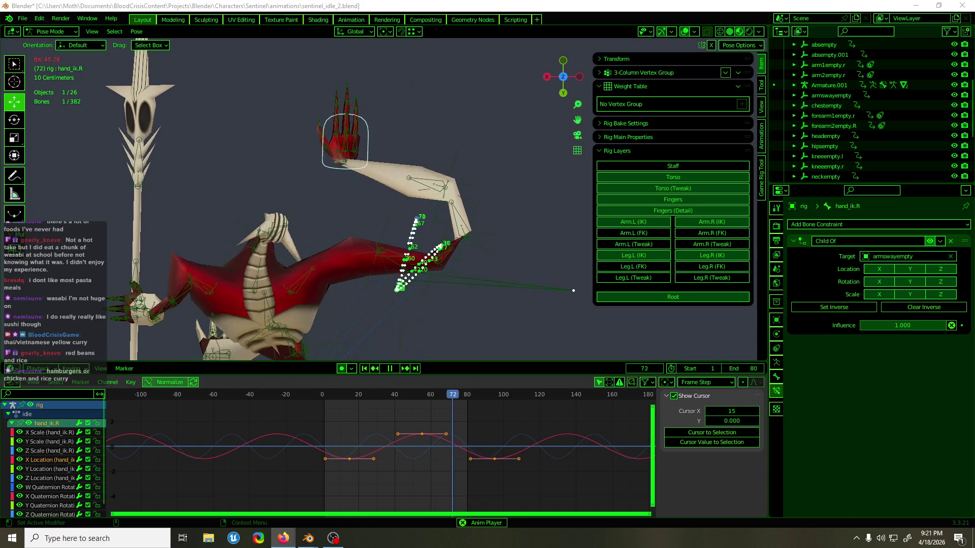
{"action": "key", "text": "alt+Tab"}
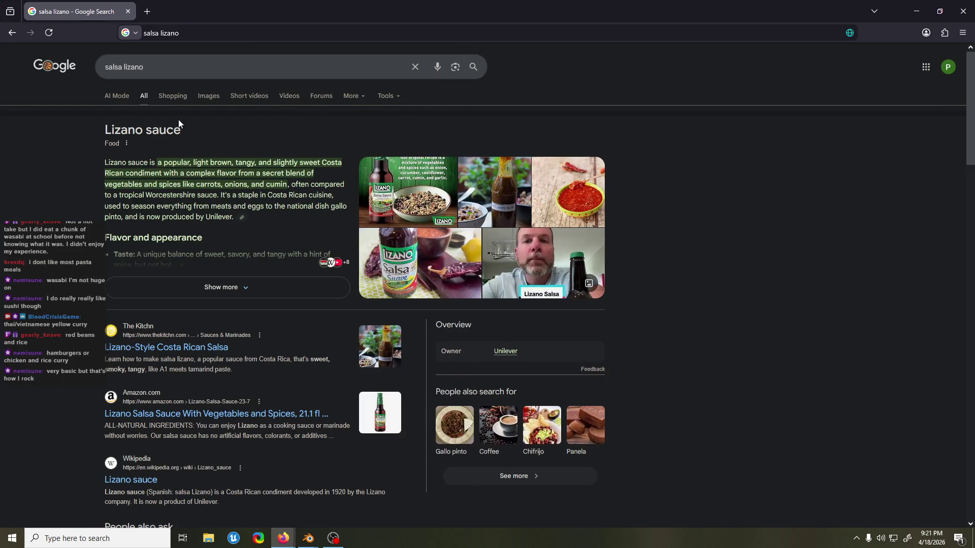
Step: Show salsa lizano image results and open a large preview of the Lizano bottle
{"action": "left_click", "coordinate": [207, 97]}
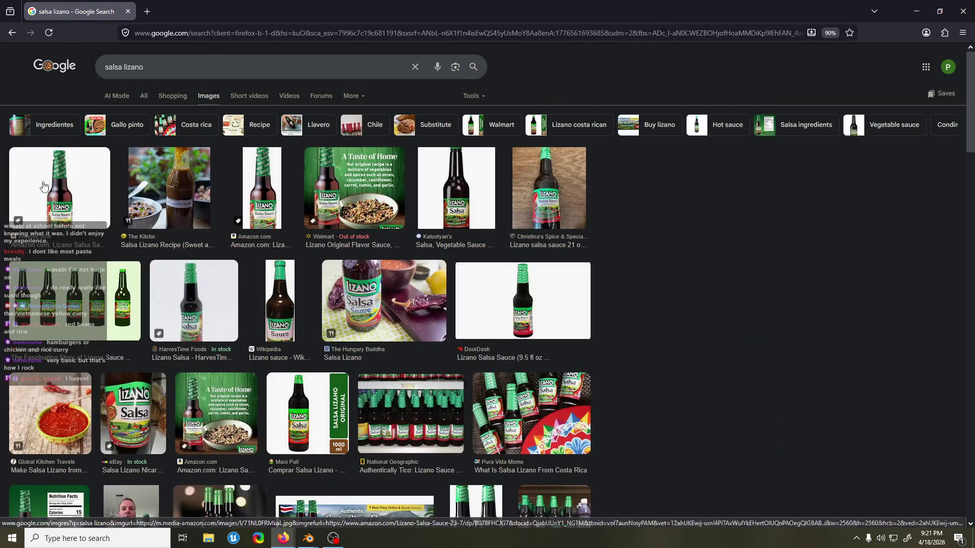
{"action": "left_click", "coordinate": [43, 186]}
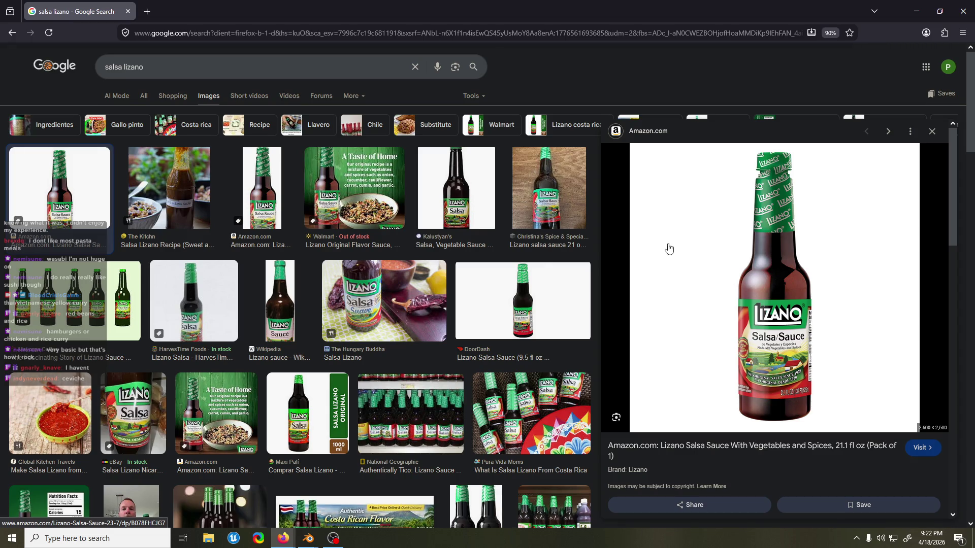
{"action": "scroll", "coordinate": [787, 178], "scroll_direction": "down", "scroll_amount": 3}
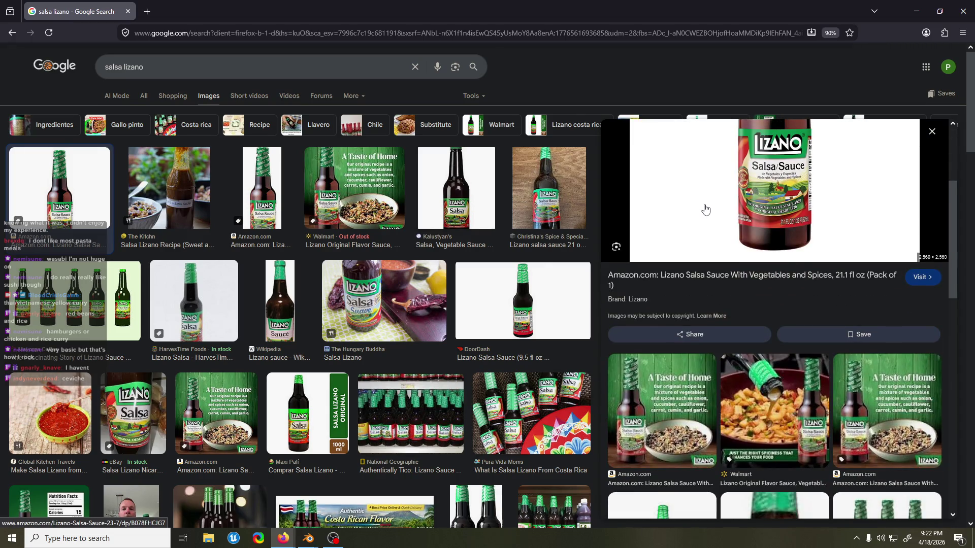
{"action": "scroll", "coordinate": [701, 213], "scroll_direction": "up", "scroll_amount": 3}
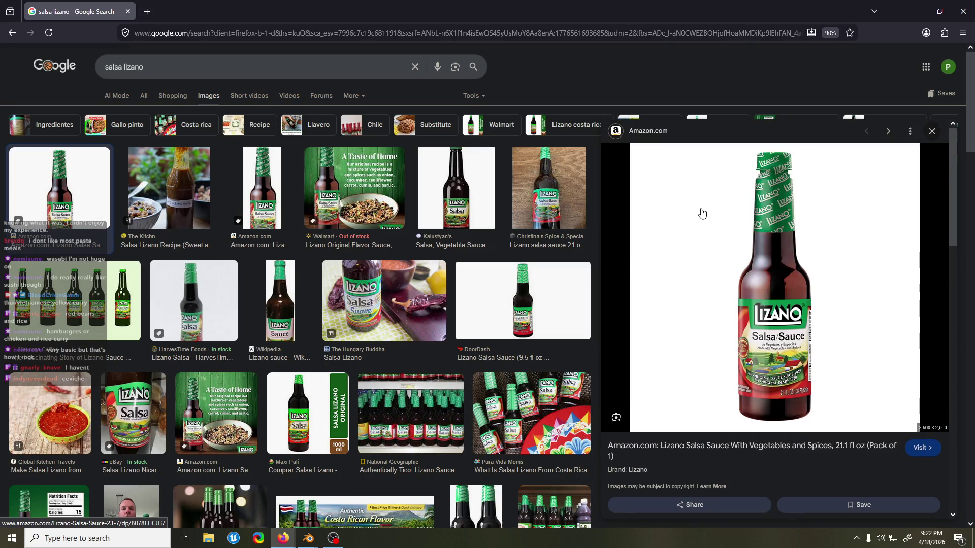
{"action": "scroll", "coordinate": [1, 277], "scroll_direction": "down", "scroll_amount": 5}
{"action": "scroll", "coordinate": [1, 276], "scroll_direction": "up", "scroll_amount": 5}
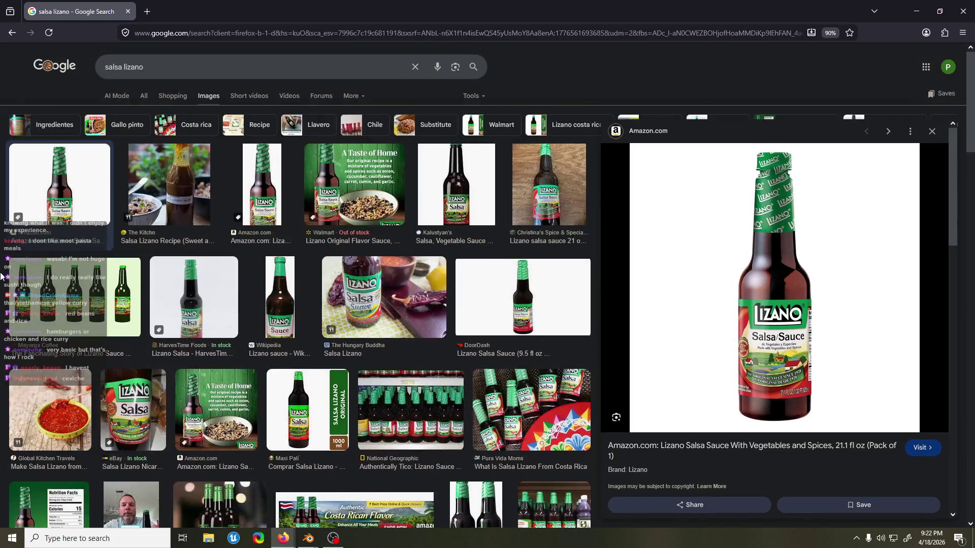
Step: Close the image preview and return to Blender
{"action": "left_click", "coordinate": [932, 133]}
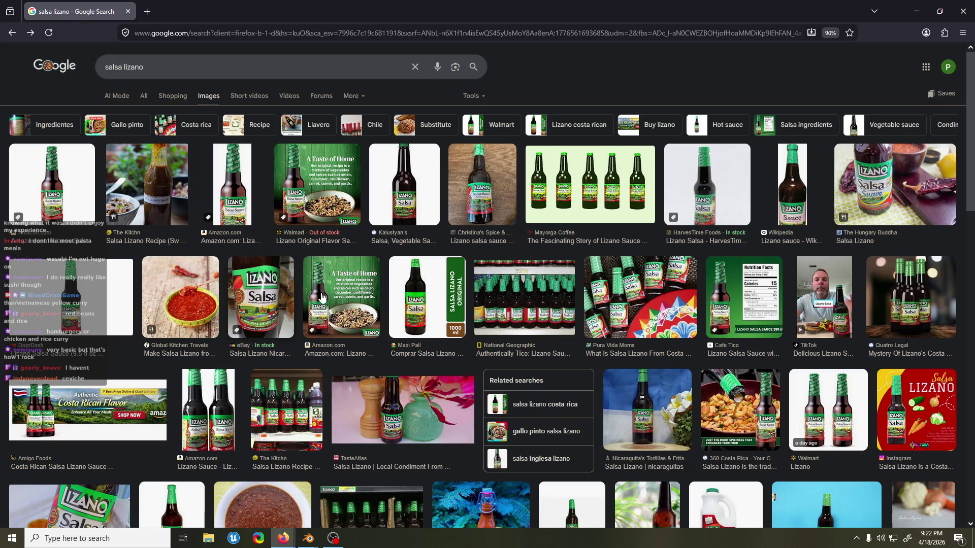
{"action": "scroll", "coordinate": [1, 262], "scroll_direction": "down", "scroll_amount": 3}
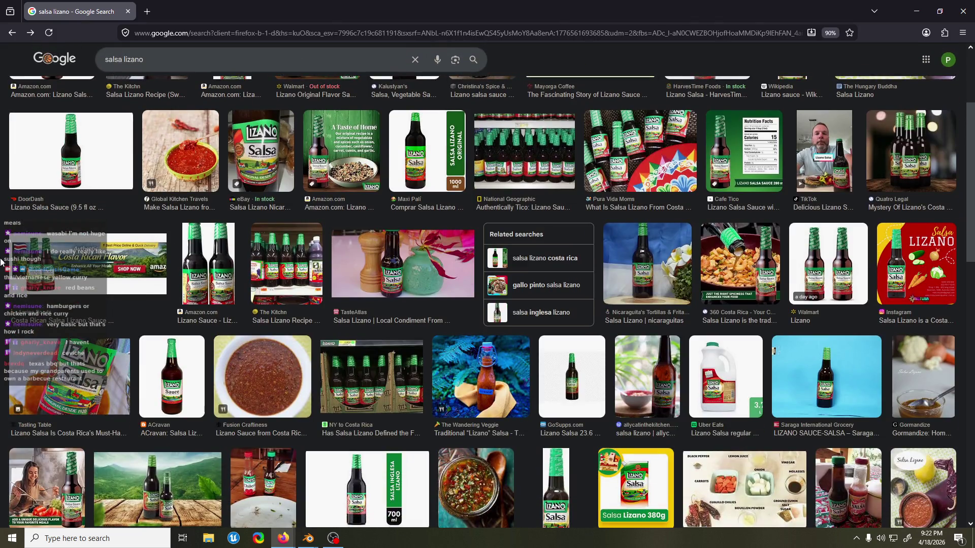
{"action": "scroll", "coordinate": [1, 262], "scroll_direction": "up", "scroll_amount": 3}
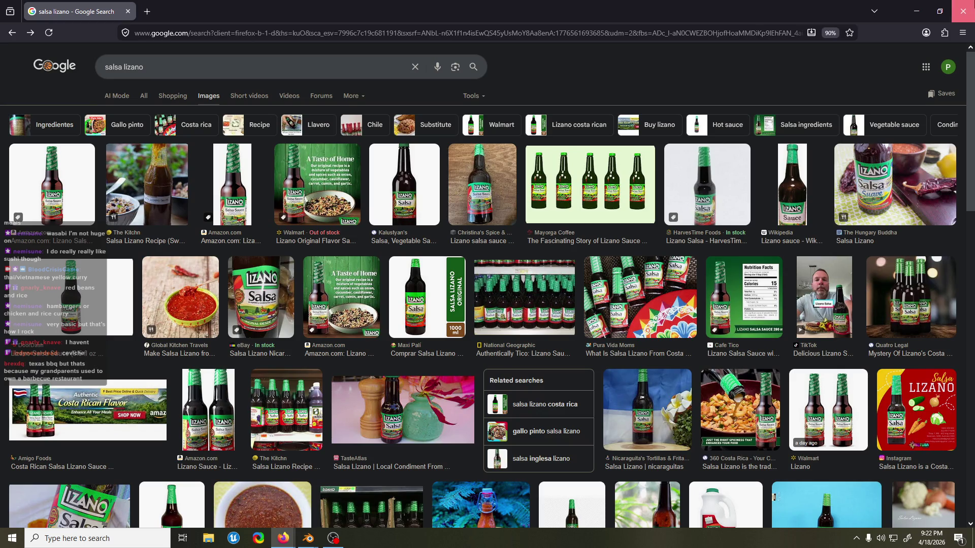
{"action": "key", "text": "alt+Tab"}
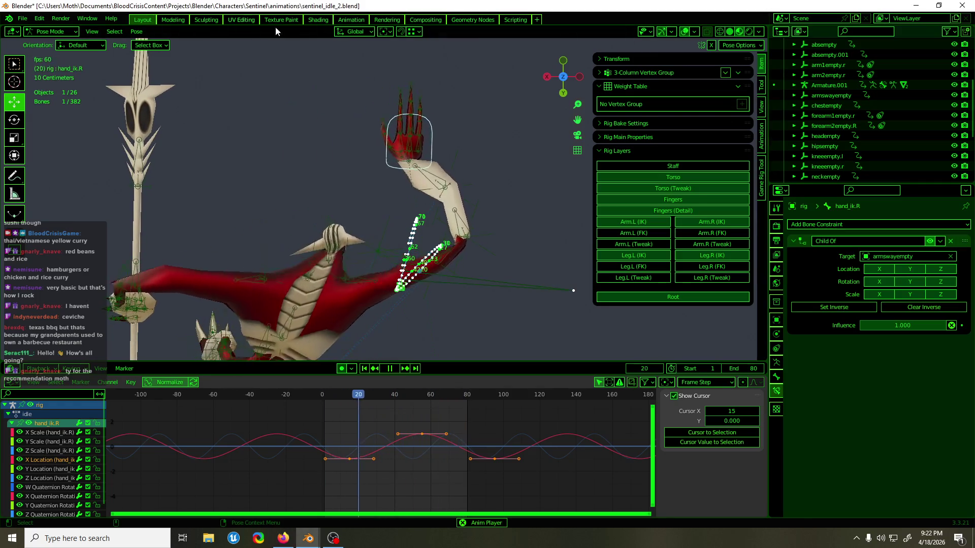
Step: Orbit to a front view of the creature and stop the looping playback
{"action": "left_click", "coordinate": [333, 157]}
{"action": "mouse_move", "coordinate": [333, 158]}
{"action": "middle_mouse_down"}
{"action": "mouse_move", "coordinate": [483, 177]}
{"action": "mouse_move", "coordinate": [568, 114]}
{"action": "middle_mouse_up"}
{"action": "middle_click_drag", "start_coordinate": [484, 120], "coordinate": [452, 102], "text": "shift"}
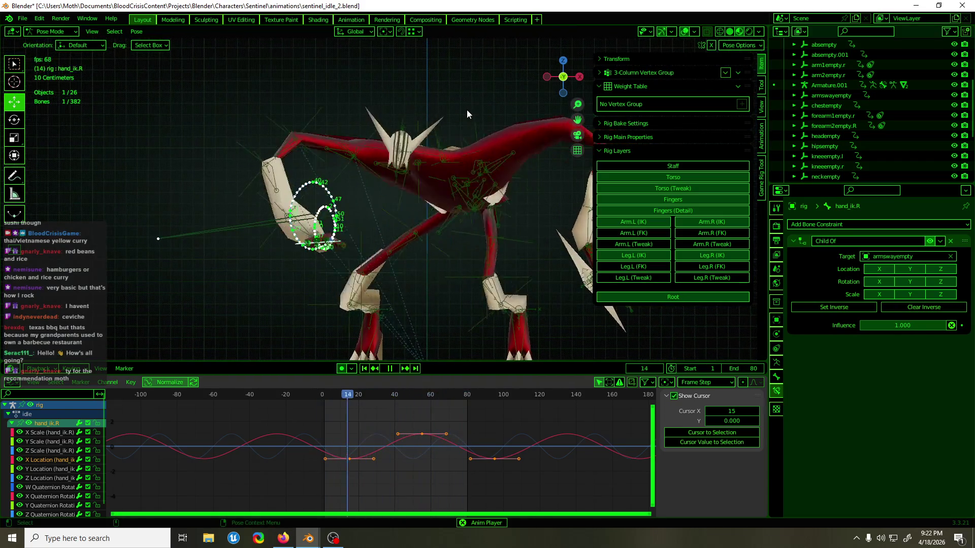
{"action": "key", "text": "space"}
{"action": "mouse_move", "coordinate": [373, 166]}
{"action": "middle_mouse_down"}
{"action": "mouse_move", "coordinate": [422, 295]}
{"action": "mouse_move", "coordinate": [554, 44]}
{"action": "mouse_move", "coordinate": [556, 359]}
{"action": "middle_mouse_up"}
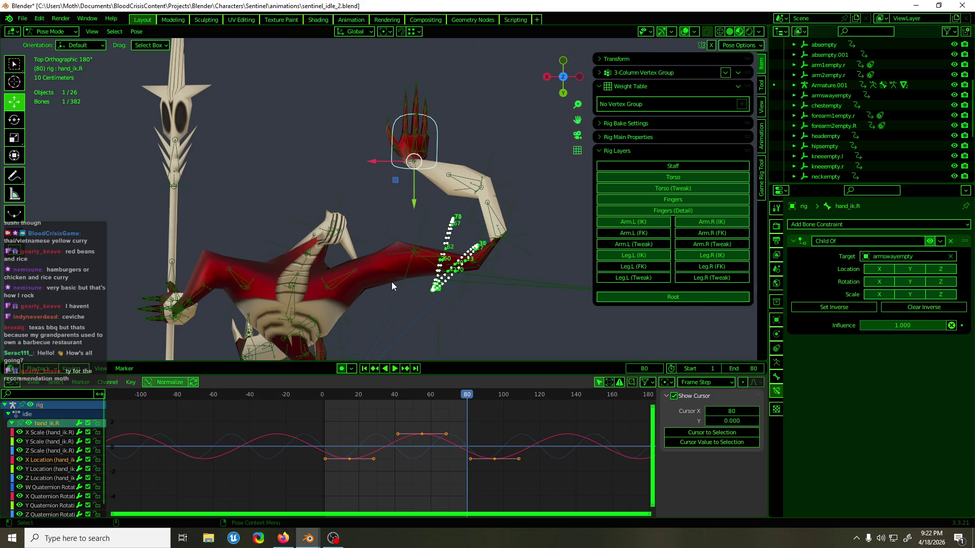
Step: In Object Mode, select forearm2empty.R and play the animation from frame 20
{"action": "key", "text": "ctrl+Tab"}
{"action": "left_click", "coordinate": [486, 169]}
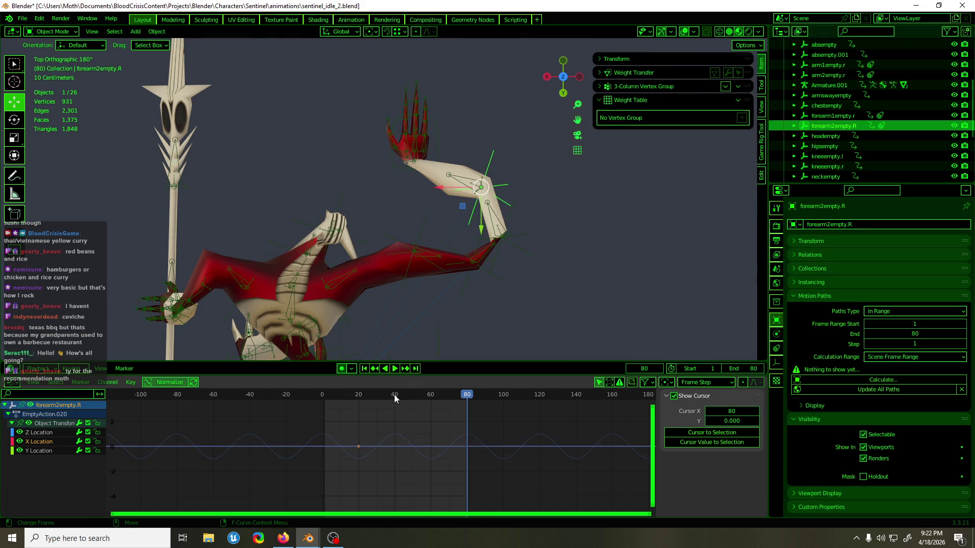
{"action": "left_click", "coordinate": [358, 395]}
{"action": "key", "text": "space"}
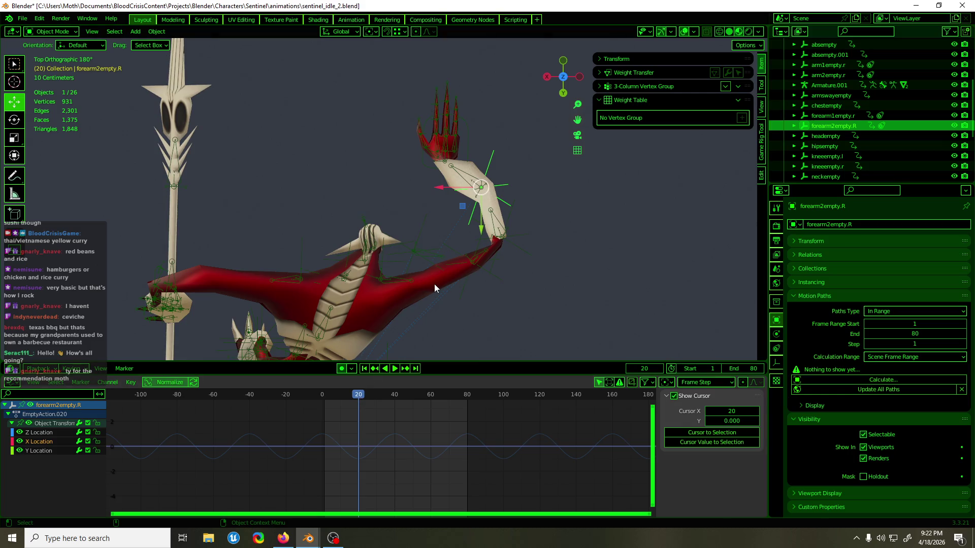
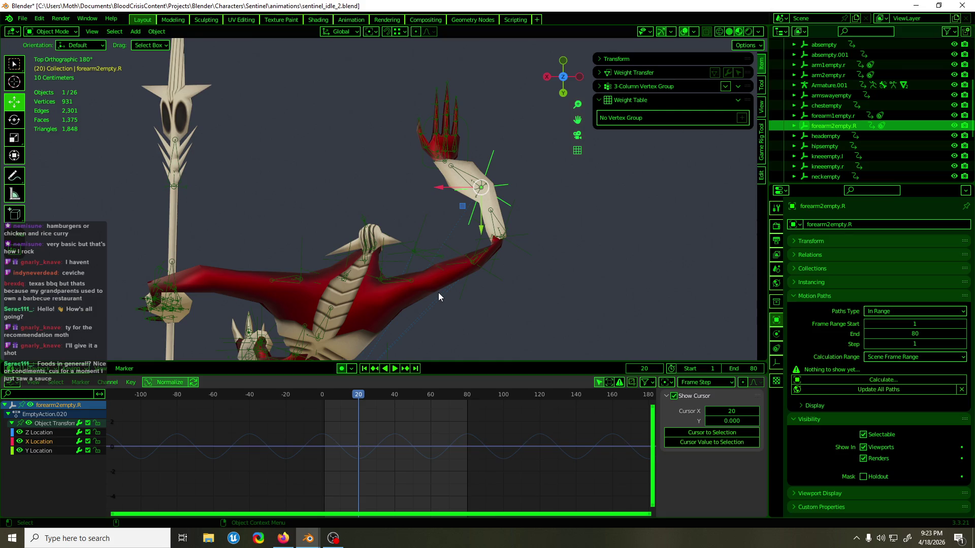
Step: Save the blend file and frame the view on the sentinel's forearm
{"action": "mouse_move", "coordinate": [436, 214]}
{"action": "middle_mouse_down"}
{"action": "mouse_move", "coordinate": [466, 203]}
{"action": "mouse_move", "coordinate": [457, 192]}
{"action": "mouse_move", "coordinate": [429, 204]}
{"action": "mouse_move", "coordinate": [428, 176]}
{"action": "mouse_move", "coordinate": [501, 148]}
{"action": "mouse_move", "coordinate": [487, 138]}
{"action": "mouse_move", "coordinate": [340, 191]}
{"action": "mouse_move", "coordinate": [378, 223]}
{"action": "mouse_move", "coordinate": [411, 227]}
{"action": "middle_mouse_up"}
{"action": "key", "text": "ctrl+s"}
{"action": "scroll", "coordinate": [466, 203], "scroll_direction": "up", "scroll_amount": 2}
{"action": "scroll", "coordinate": [337, 192], "scroll_direction": "down", "scroll_amount": 4}
{"action": "scroll", "coordinate": [460, 223], "scroll_direction": "up", "scroll_amount": 2}
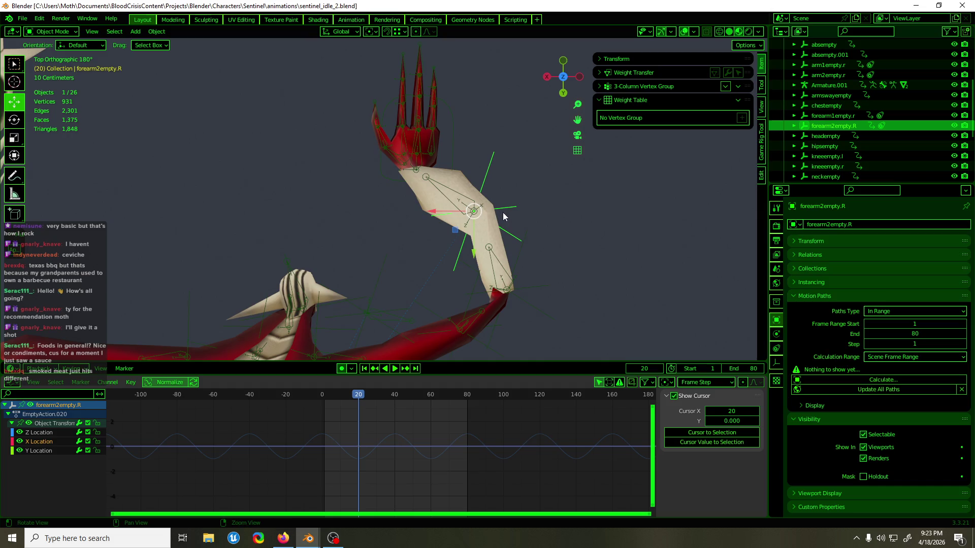
{"action": "middle_click_drag", "start_coordinate": [472, 209], "coordinate": [411, 206], "text": "shift"}
Step: Play and scrub forearm2empty.R's motion around frames 12 and 36, then box-select the frame-20 keyframe
{"action": "key", "text": "space"}
{"action": "mouse_move", "coordinate": [398, 396]}
{"action": "left_mouse_down"}
{"action": "mouse_move", "coordinate": [329, 415]}
{"action": "mouse_move", "coordinate": [386, 413]}
{"action": "mouse_move", "coordinate": [329, 414]}
{"action": "mouse_move", "coordinate": [444, 405]}
{"action": "mouse_move", "coordinate": [347, 423]}
{"action": "mouse_move", "coordinate": [427, 416]}
{"action": "mouse_move", "coordinate": [330, 425]}
{"action": "mouse_move", "coordinate": [385, 422]}
{"action": "mouse_move", "coordinate": [349, 421]}
{"action": "left_mouse_up"}
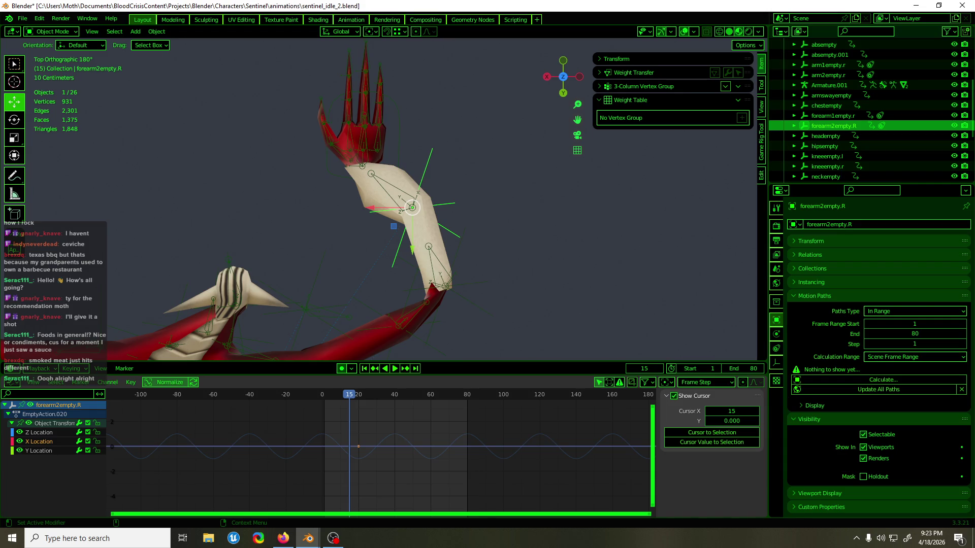
{"action": "key", "text": "space"}
{"action": "mouse_move", "coordinate": [348, 396]}
{"action": "left_mouse_down"}
{"action": "mouse_move", "coordinate": [320, 396]}
{"action": "mouse_move", "coordinate": [461, 406]}
{"action": "mouse_move", "coordinate": [321, 430]}
{"action": "left_mouse_up"}
{"action": "key", "text": "space"}
{"action": "left_click_drag", "start_coordinate": [383, 420], "coordinate": [333, 466]}
Step: Move the frame-20 keyframe about 20 frames earlier and key all channels at frame 40
{"action": "key", "text": "g"}
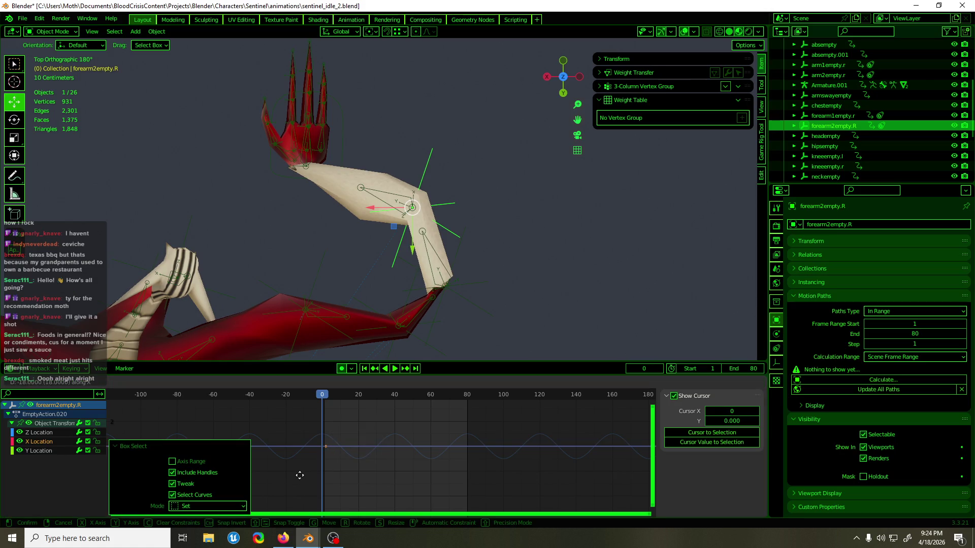
{"action": "left_click", "coordinate": [297, 475]}
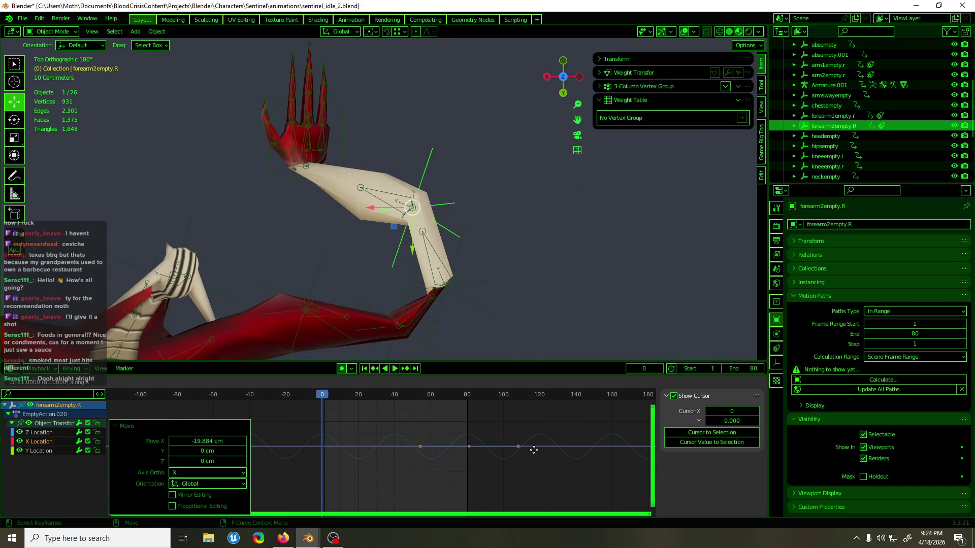
{"action": "left_click_drag", "start_coordinate": [405, 399], "coordinate": [398, 402]}
{"action": "key", "text": "i"}
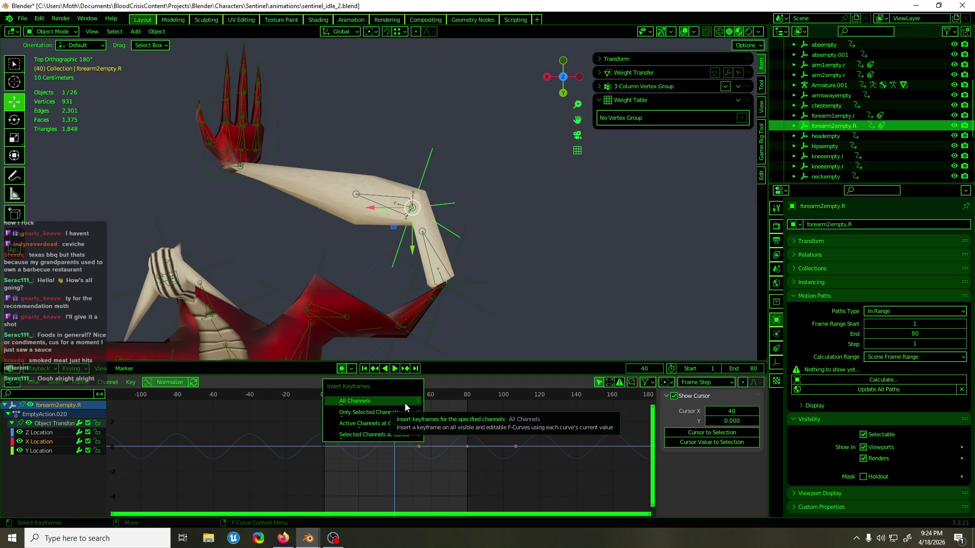
{"action": "key", "text": "Escape"}
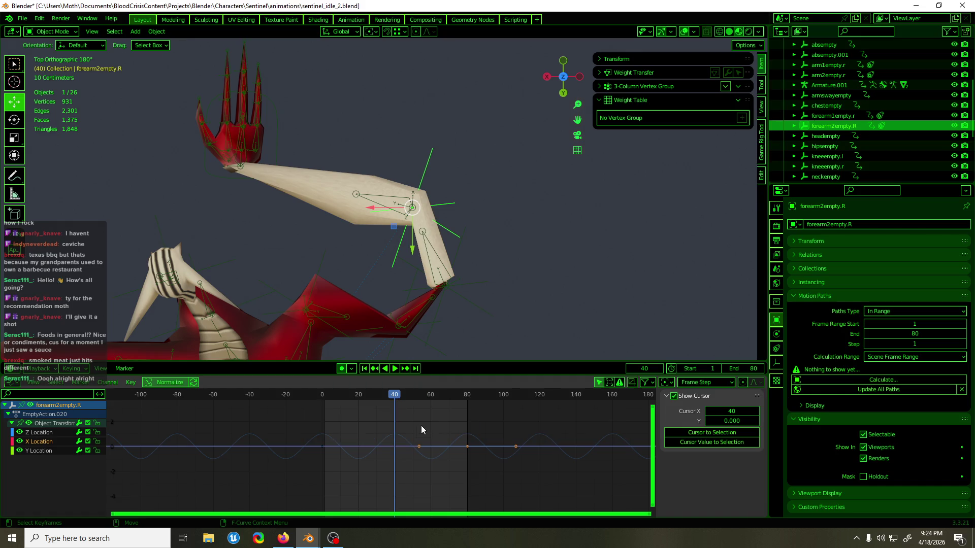
{"action": "key", "text": "i"}
{"action": "left_click", "coordinate": [422, 426]}
Step: Duplicate the selected X Location keyframes and place the copies about 40 frames earlier
{"action": "left_click_drag", "start_coordinate": [421, 426], "coordinate": [378, 459]}
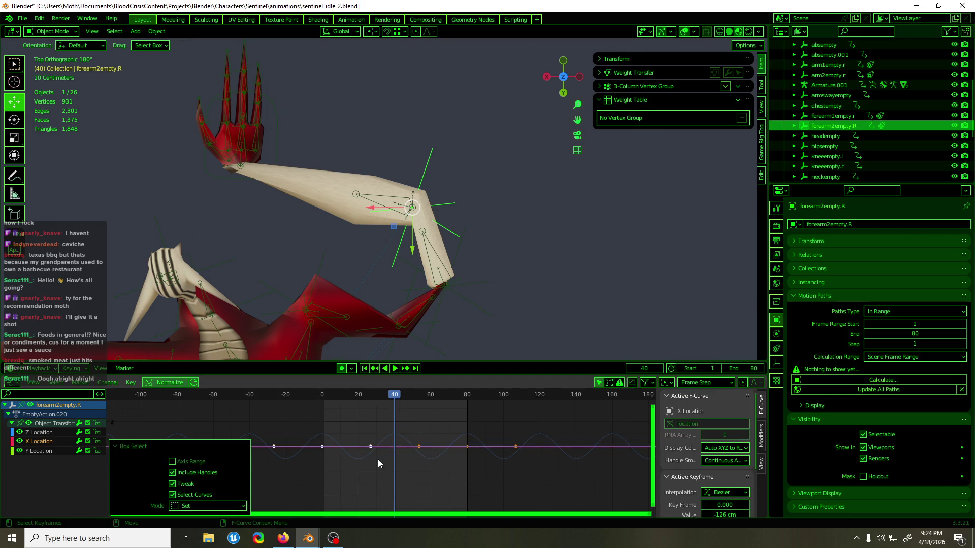
{"action": "left_click_drag", "start_coordinate": [455, 420], "coordinate": [447, 486]}
{"action": "key", "text": "g"}
{"action": "key", "text": "x"}
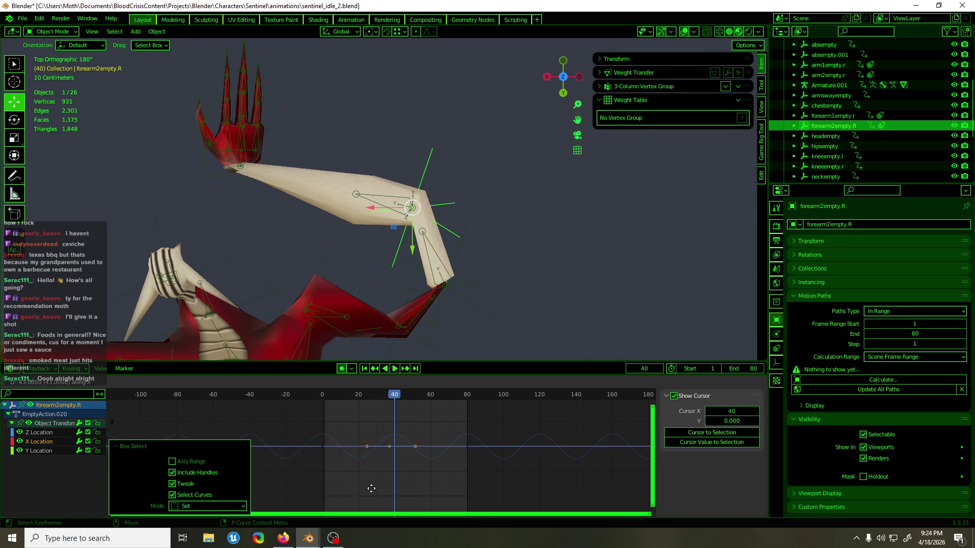
{"action": "left_click", "coordinate": [376, 486]}
{"action": "key", "text": "g"}
{"action": "key", "text": "y"}
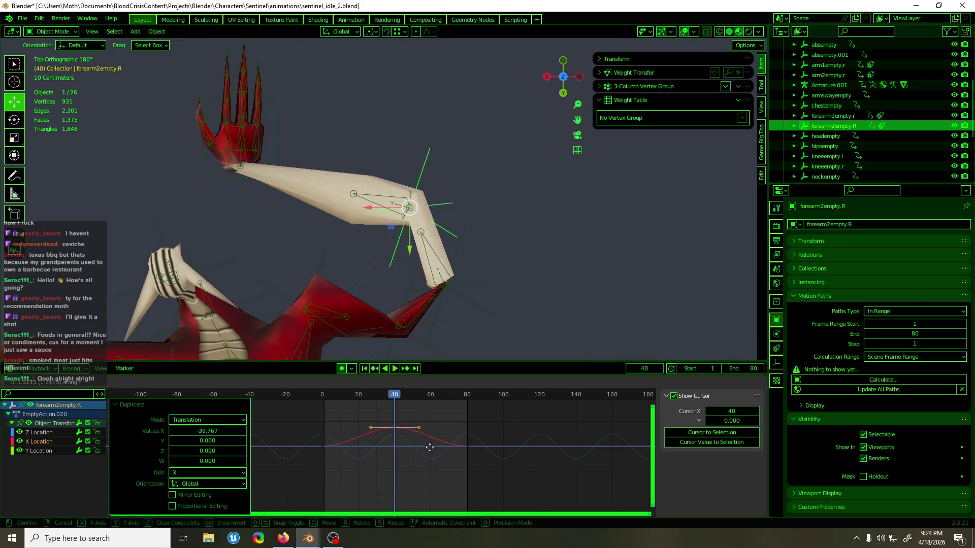
{"action": "right_click", "coordinate": [428, 438]}
Step: Make all of the empty's location curves cyclic with Make Cyclic, then select hand_ik.R
{"action": "left_click", "coordinate": [313, 449]}
{"action": "left_click_drag", "start_coordinate": [312, 449], "coordinate": [494, 482]}
{"action": "key", "text": "F3"}
{"action": "type", "text": "cyclic"}
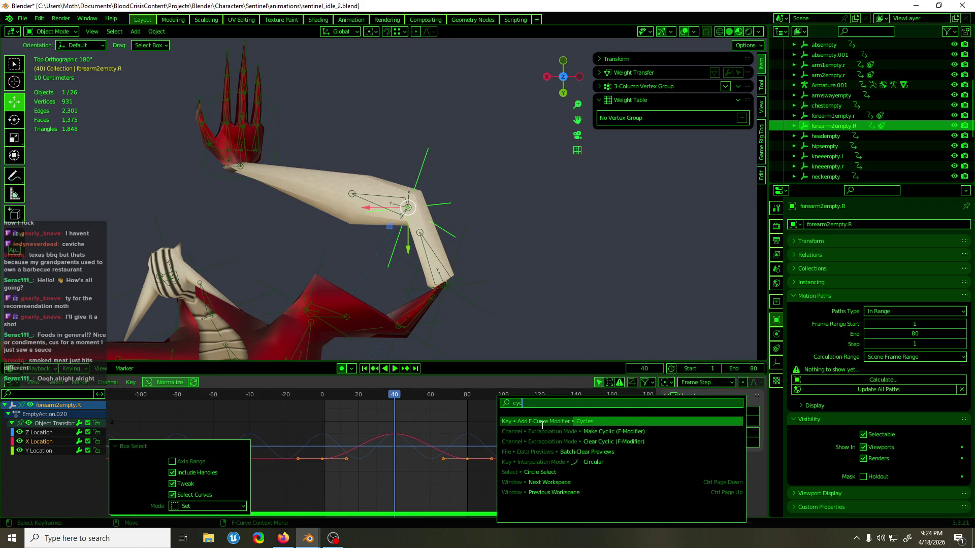
{"action": "left_click", "coordinate": [540, 433]}
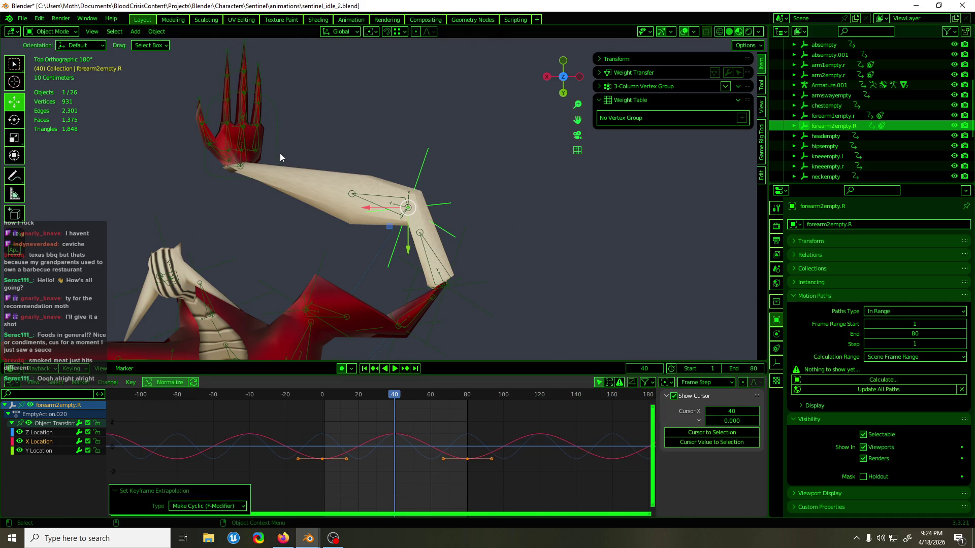
{"action": "left_click", "coordinate": [279, 154]}
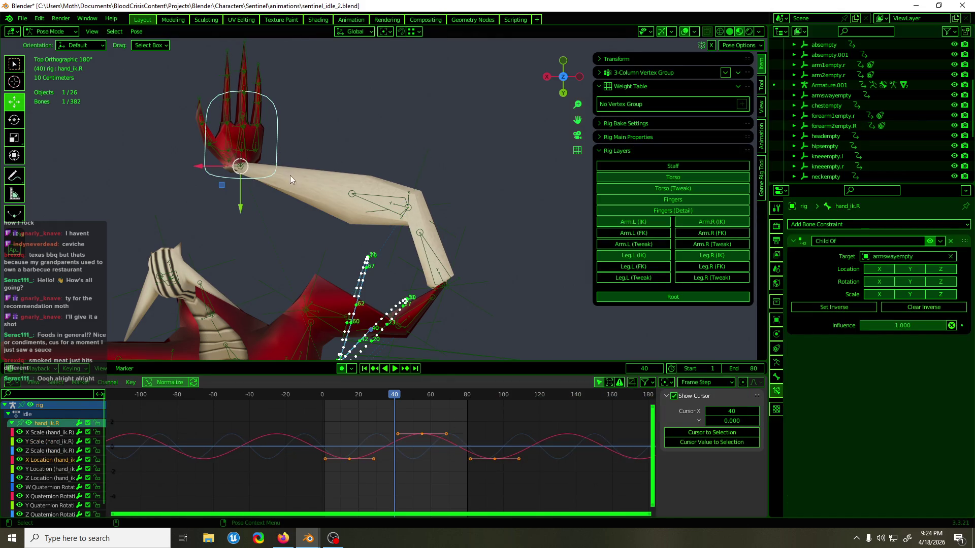
Step: Scrub the hand's motion from frame 15 to about 31, then reselect forearm2empty.R
{"action": "left_click_drag", "start_coordinate": [394, 396], "coordinate": [349, 410]}
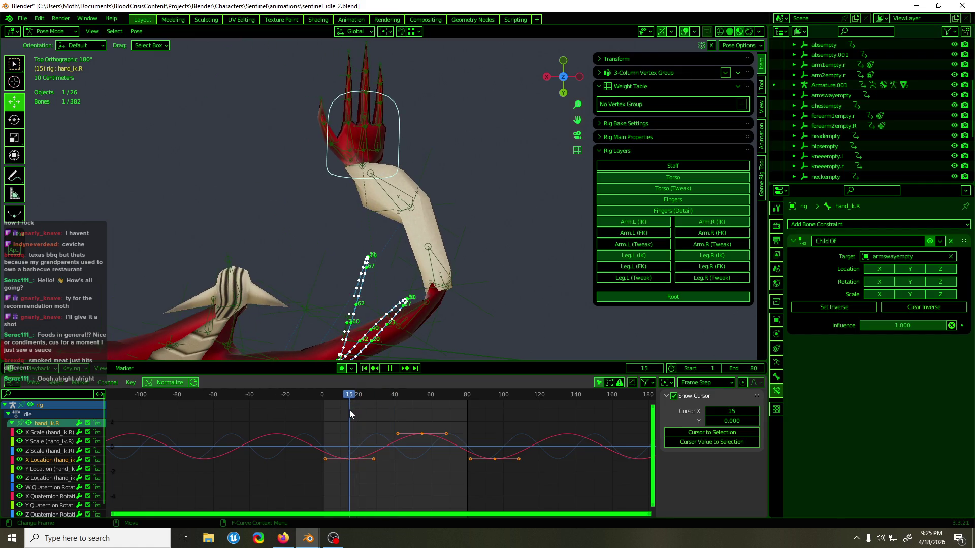
{"action": "mouse_move", "coordinate": [349, 410]}
{"action": "left_mouse_down"}
{"action": "mouse_move", "coordinate": [377, 412]}
{"action": "mouse_move", "coordinate": [340, 411]}
{"action": "mouse_move", "coordinate": [367, 404]}
{"action": "left_mouse_up"}
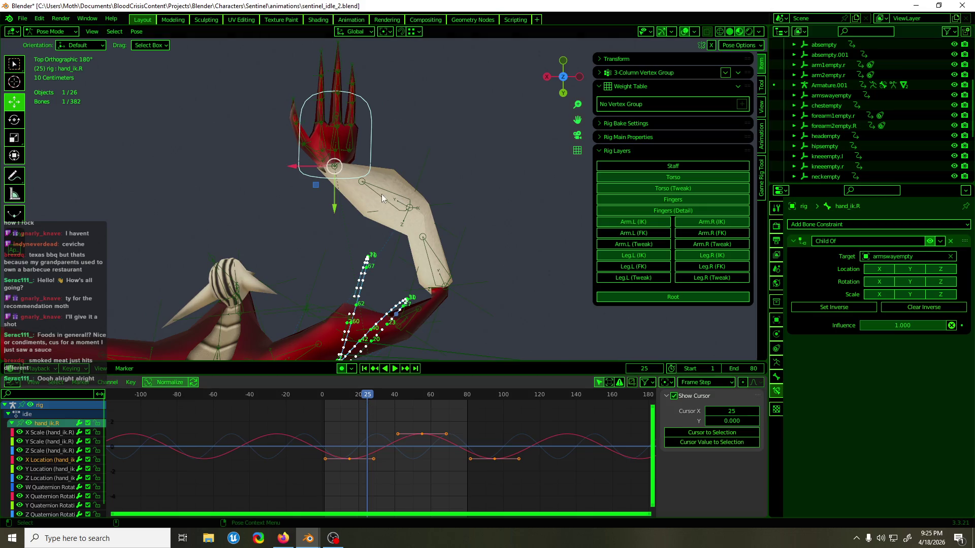
{"action": "left_click", "coordinate": [419, 179]}
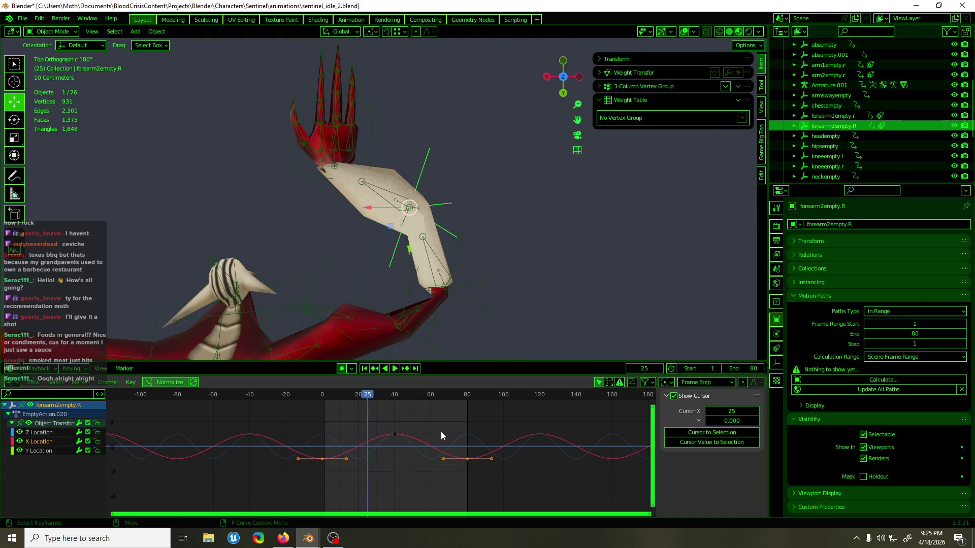
Step: Shift all forearm2empty.R keys about 25 frames later and compare against hand_ik.R
{"action": "key", "text": "a"}
{"action": "key", "text": "g"}
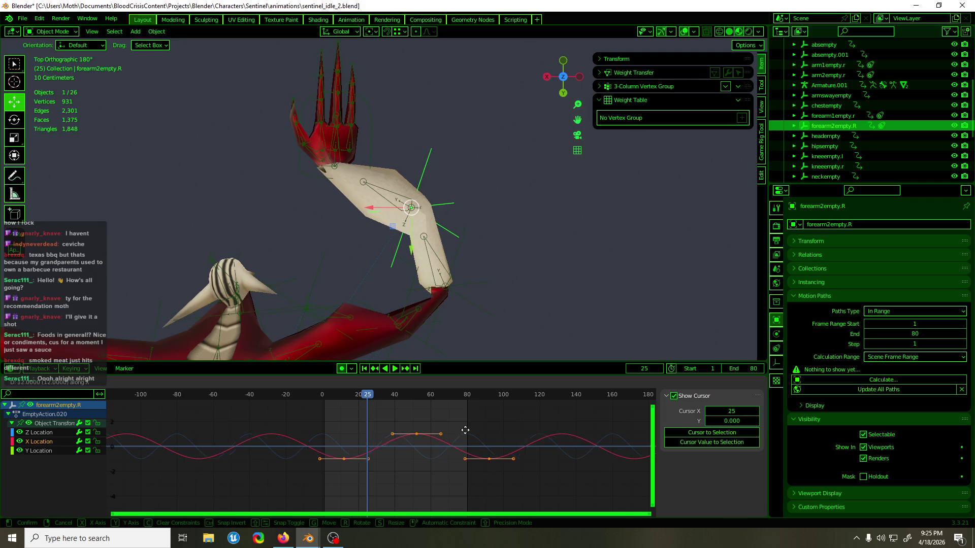
{"action": "left_click", "coordinate": [486, 431]}
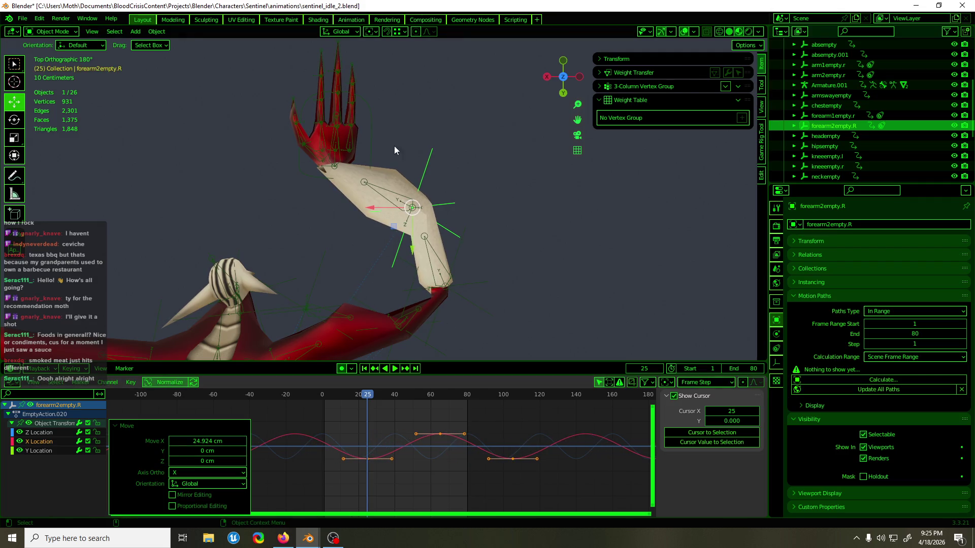
{"action": "left_click", "coordinate": [370, 138]}
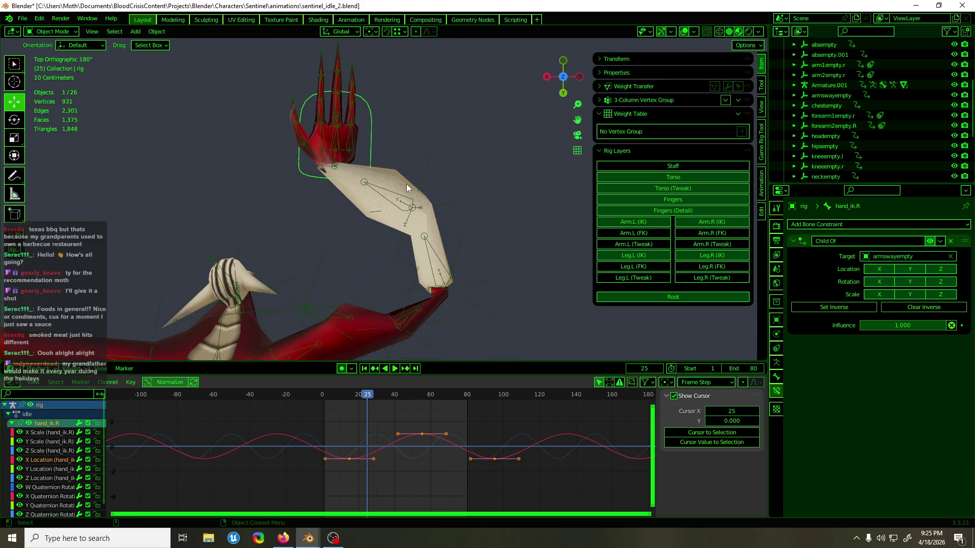
{"action": "left_click", "coordinate": [425, 181]}
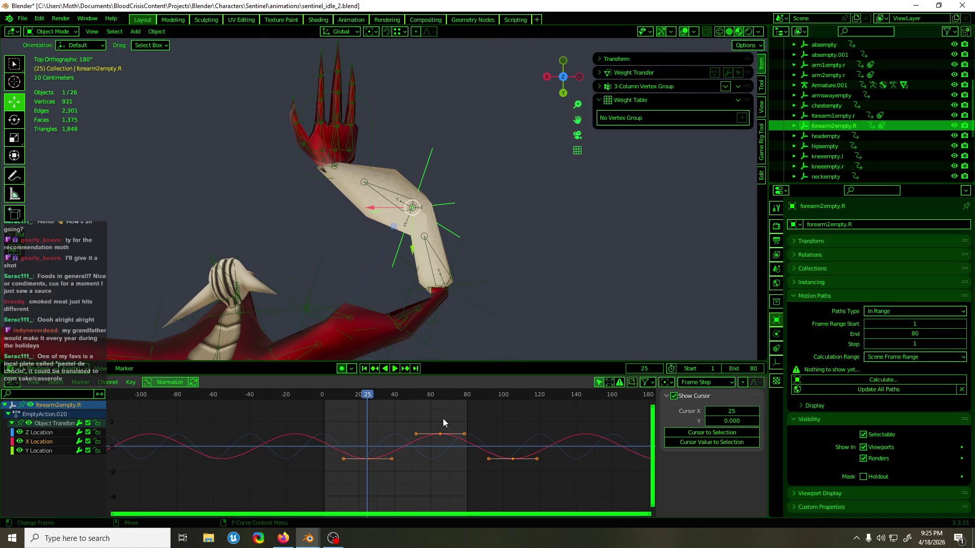
{"action": "mouse_move", "coordinate": [363, 398]}
{"action": "left_mouse_down"}
{"action": "mouse_move", "coordinate": [331, 398]}
{"action": "mouse_move", "coordinate": [403, 398]}
{"action": "mouse_move", "coordinate": [395, 398]}
{"action": "left_mouse_up"}
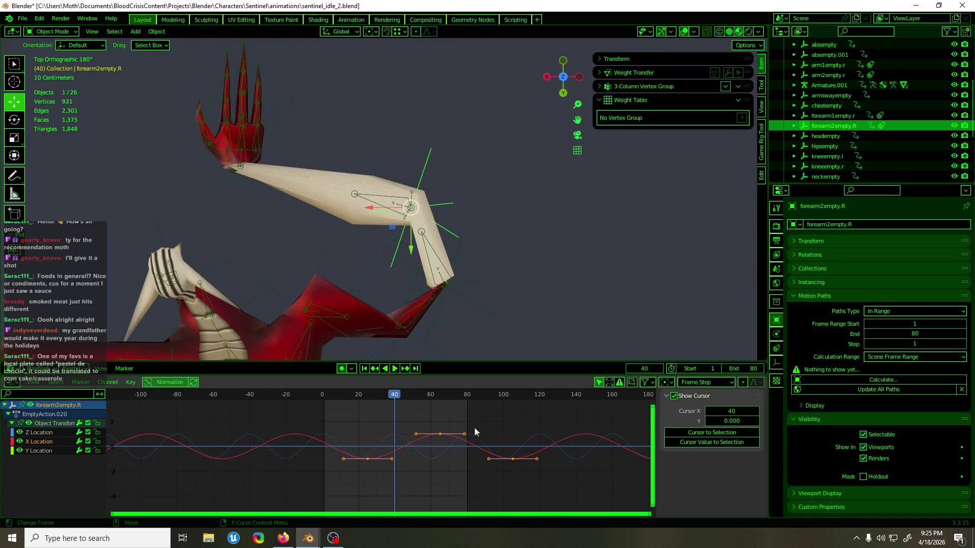
Step: Scale the key values about tenfold on Y and check the pose at frame 66
{"action": "key", "text": "s"}
{"action": "key", "text": "y"}
{"action": "left_click", "coordinate": [552, 433]}
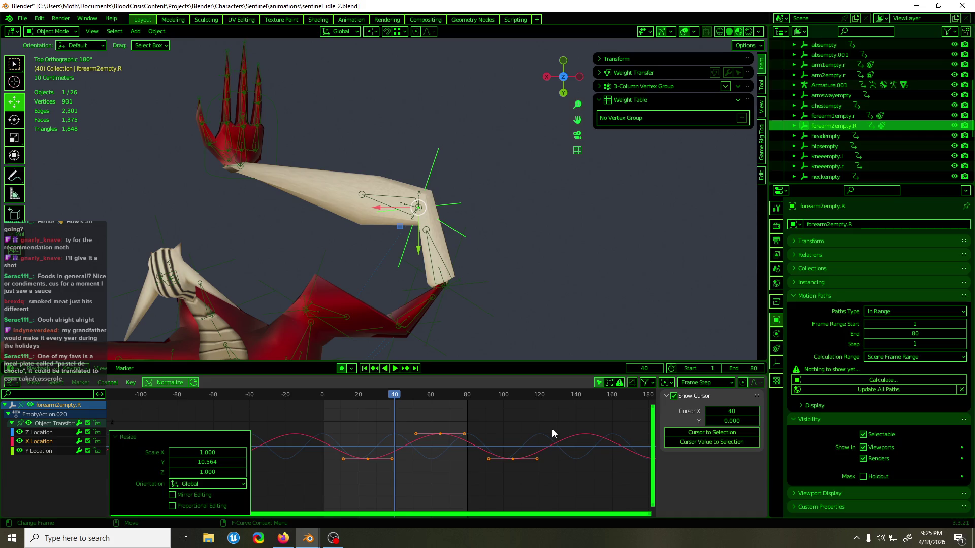
{"action": "key", "text": "Home"}
{"action": "mouse_move", "coordinate": [299, 400]}
{"action": "left_mouse_down"}
{"action": "mouse_move", "coordinate": [239, 403]}
{"action": "mouse_move", "coordinate": [426, 402]}
{"action": "mouse_move", "coordinate": [383, 401]}
{"action": "left_mouse_up"}
{"action": "scroll", "coordinate": [501, 458], "scroll_direction": "down", "scroll_amount": 1}
{"action": "scroll", "coordinate": [501, 459], "scroll_direction": "down", "scroll_amount": 2}
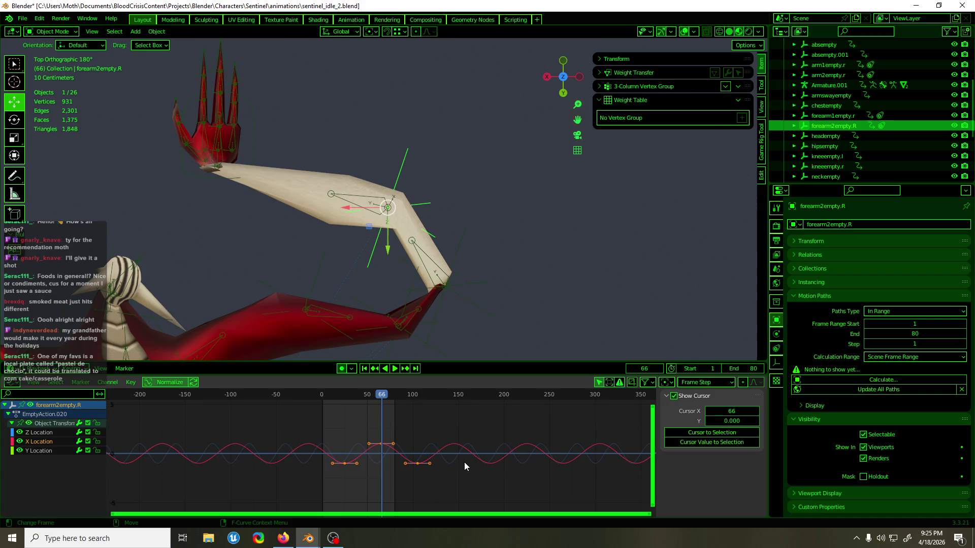
{"action": "key", "text": "Home"}
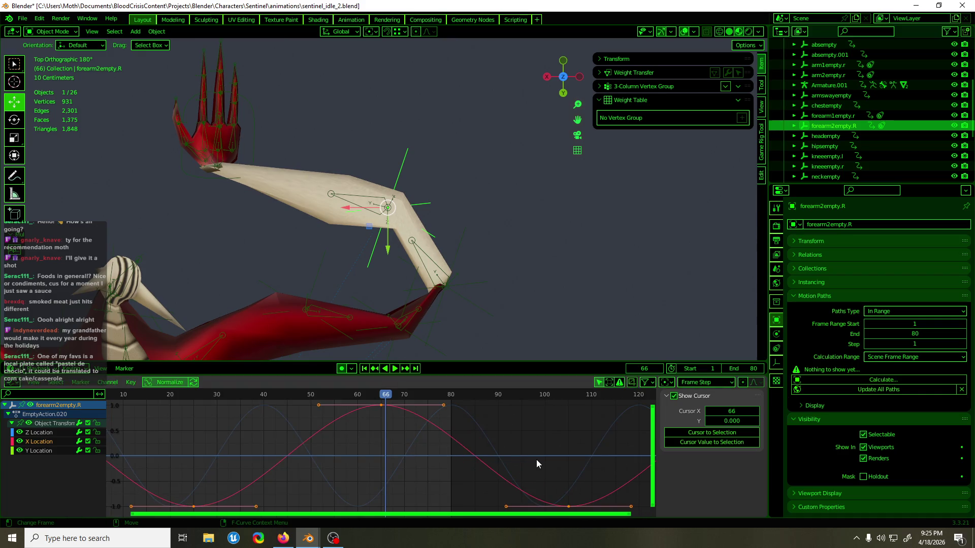
Step: Boost the key amplitude about fivefold more and play back to check the motion
{"action": "key", "text": "s"}
{"action": "key", "text": "y"}
{"action": "left_click", "coordinate": [553, 430]}
{"action": "mouse_move", "coordinate": [553, 430]}
{"action": "middle_mouse_down", "text": "ctrl"}
{"action": "mouse_move", "coordinate": [358, 424]}
{"action": "mouse_move", "coordinate": [461, 406]}
{"action": "middle_mouse_up", "text": "ctrl"}
{"action": "key", "text": "space"}
{"action": "mouse_move", "coordinate": [337, 395]}
{"action": "left_mouse_down"}
{"action": "mouse_move", "coordinate": [287, 395]}
{"action": "mouse_move", "coordinate": [520, 407]}
{"action": "mouse_move", "coordinate": [460, 461]}
{"action": "left_mouse_up"}
{"action": "key", "text": "Escape"}
Step: Move the X Location keys about 5 frames earlier, replay from the start, then select forearm1empty.r
{"action": "key", "text": "g"}
{"action": "key", "text": "x"}
{"action": "left_click", "coordinate": [436, 476]}
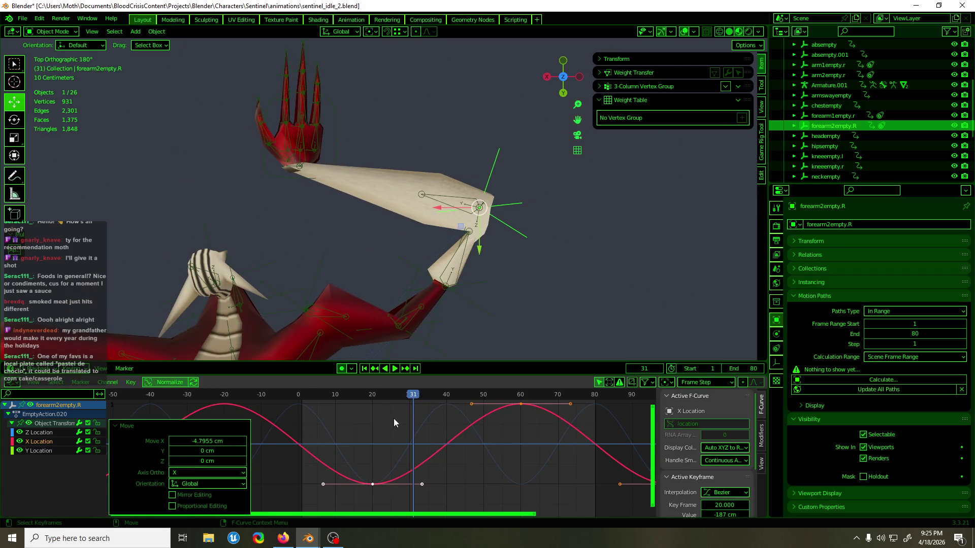
{"action": "key", "text": "shift+Left"}
{"action": "key", "text": "space"}
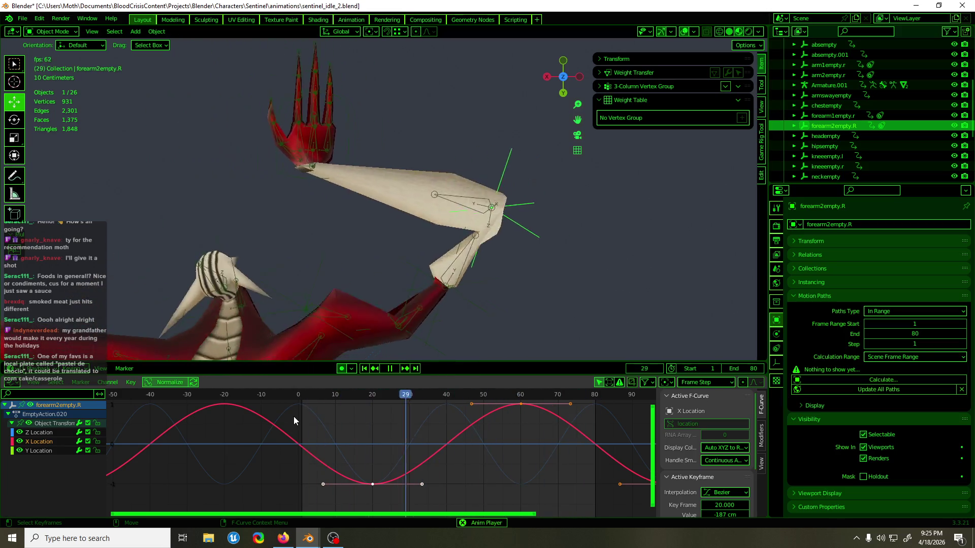
{"action": "key", "text": "space"}
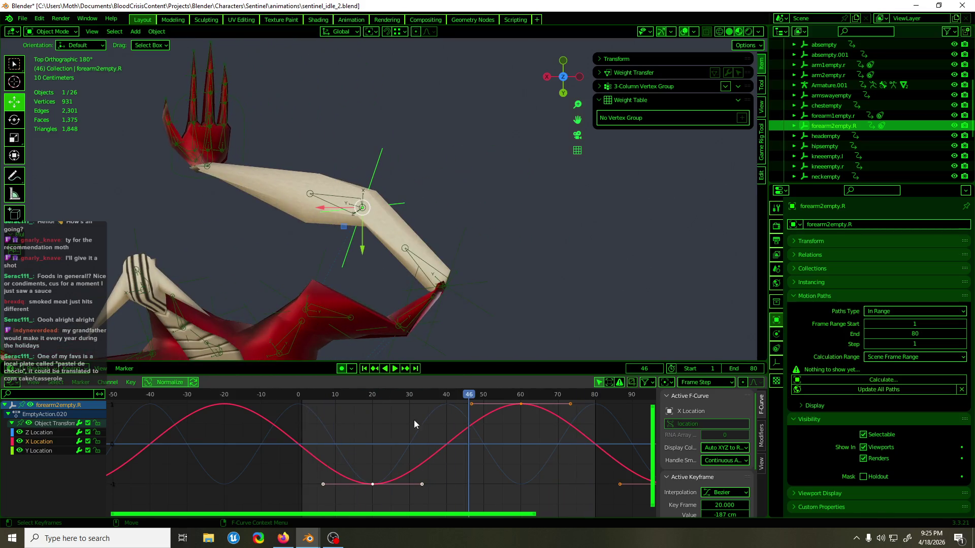
{"action": "left_click", "coordinate": [455, 280]}
{"action": "mouse_move", "coordinate": [409, 406]}
{"action": "left_mouse_down"}
{"action": "mouse_move", "coordinate": [342, 412]}
{"action": "mouse_move", "coordinate": [338, 456]}
{"action": "left_mouse_up"}
Step: Shift forearm1empty.r's selected key about 3 frames later and play back to check it
{"action": "key", "text": "g"}
{"action": "key", "text": "x"}
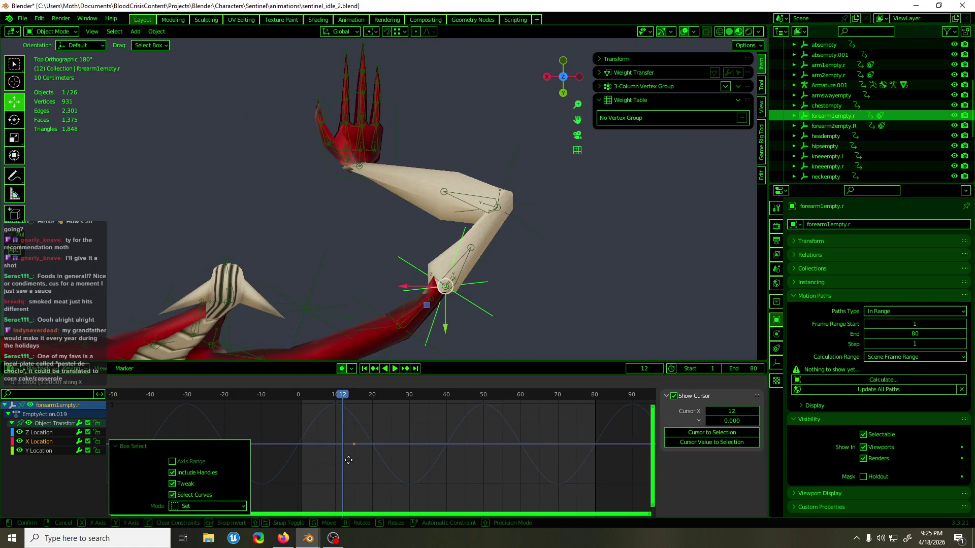
{"action": "left_click", "coordinate": [349, 418]}
{"action": "key", "text": "space"}
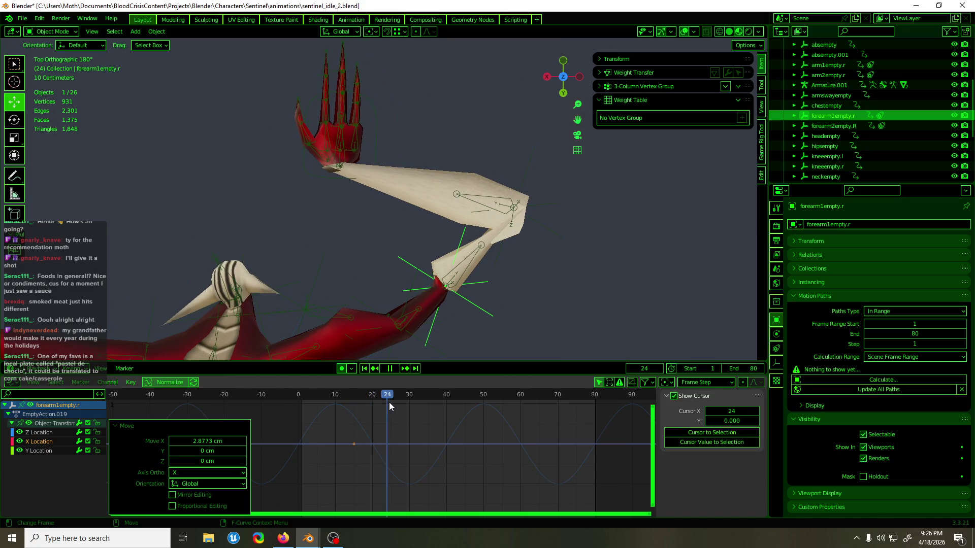
{"action": "key", "text": "space"}
{"action": "key", "text": "g"}
{"action": "key", "text": "x"}
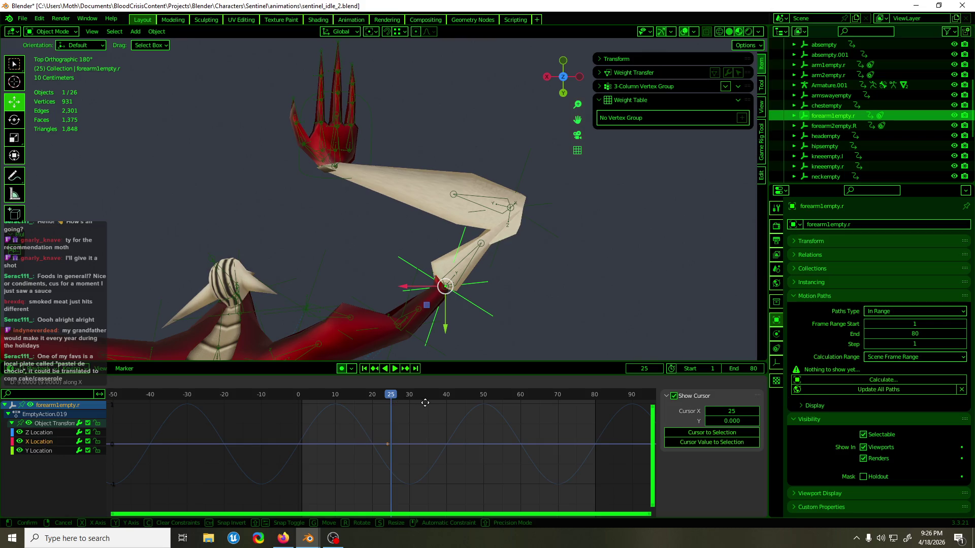
{"action": "key", "text": "Escape"}
Step: Paste the copied keyframes and make the forearm1empty.r curves cyclic
{"action": "key", "text": "ctrl+v"}
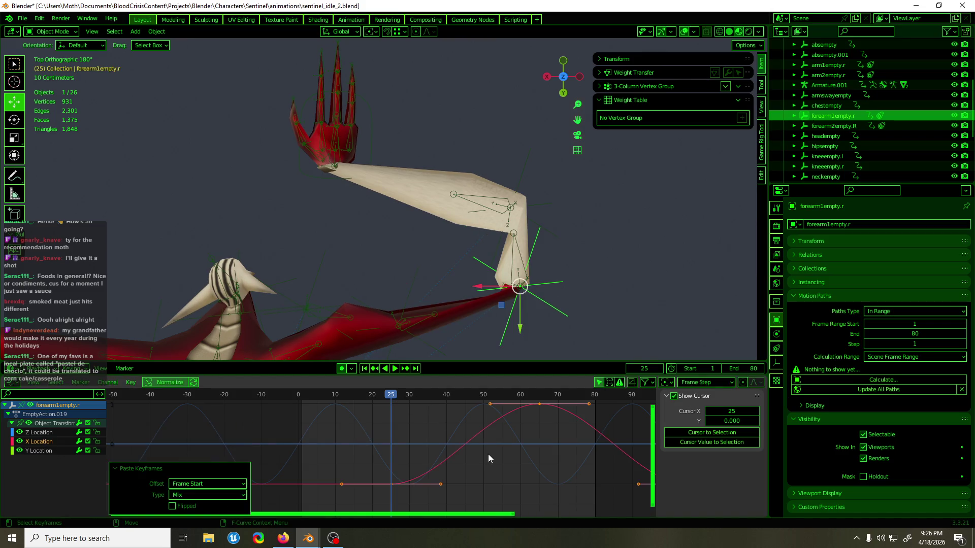
{"action": "key", "text": "F3"}
{"action": "left_click", "coordinate": [547, 433]}
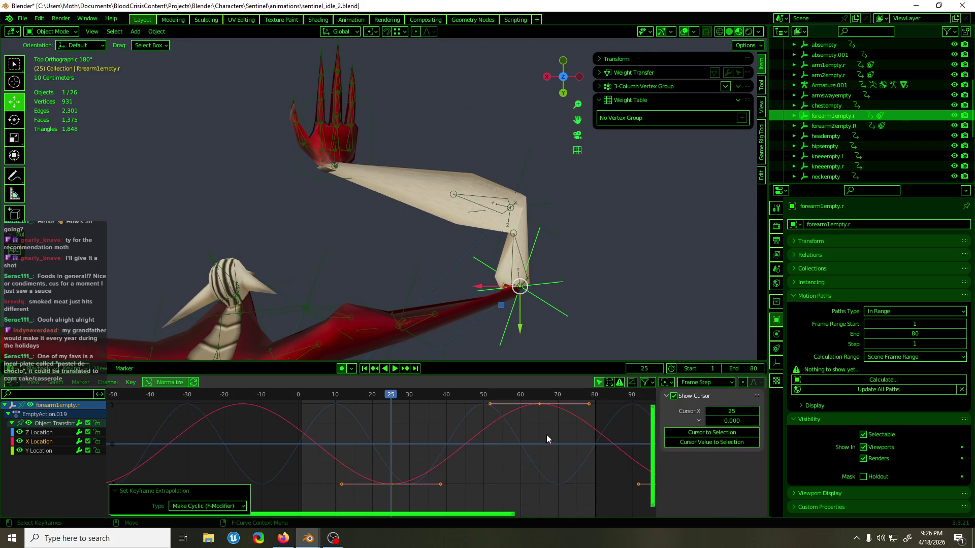
{"action": "key", "text": "space"}
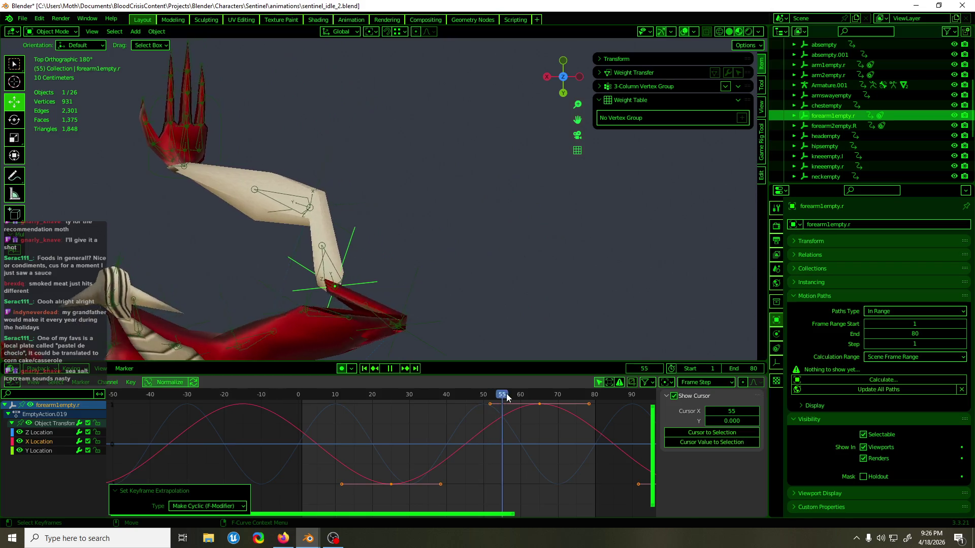
{"action": "left_click", "coordinate": [458, 396]}
{"action": "key", "text": "space"}
Step: Adjust the selected keys vertically at frame 43 and replay the loop
{"action": "key", "text": "g"}
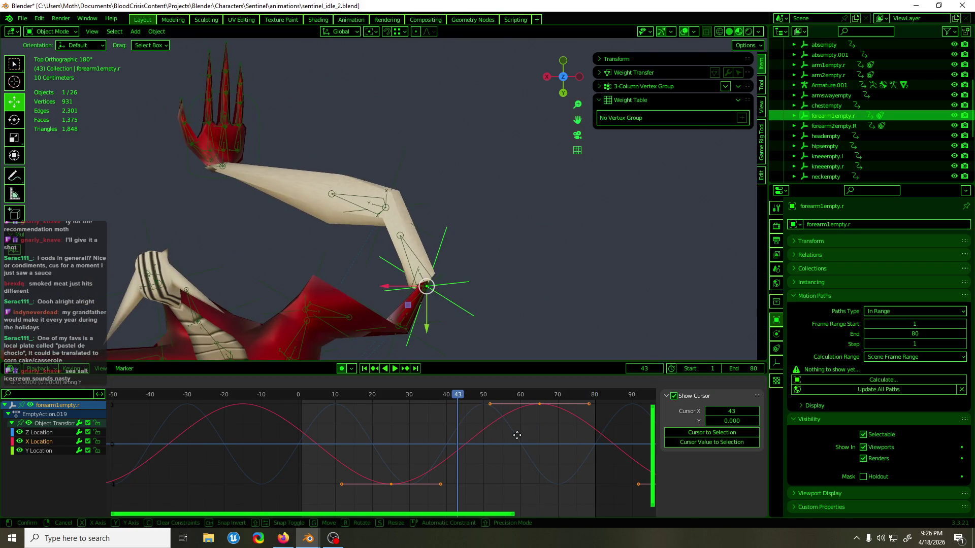
{"action": "left_click", "coordinate": [519, 446]}
{"action": "key", "text": "space"}
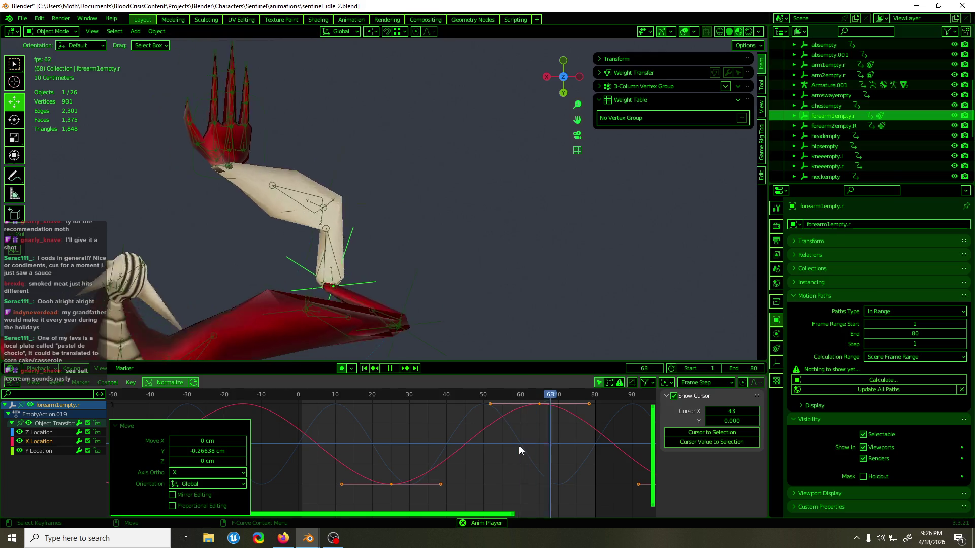
{"action": "key", "text": "space"}
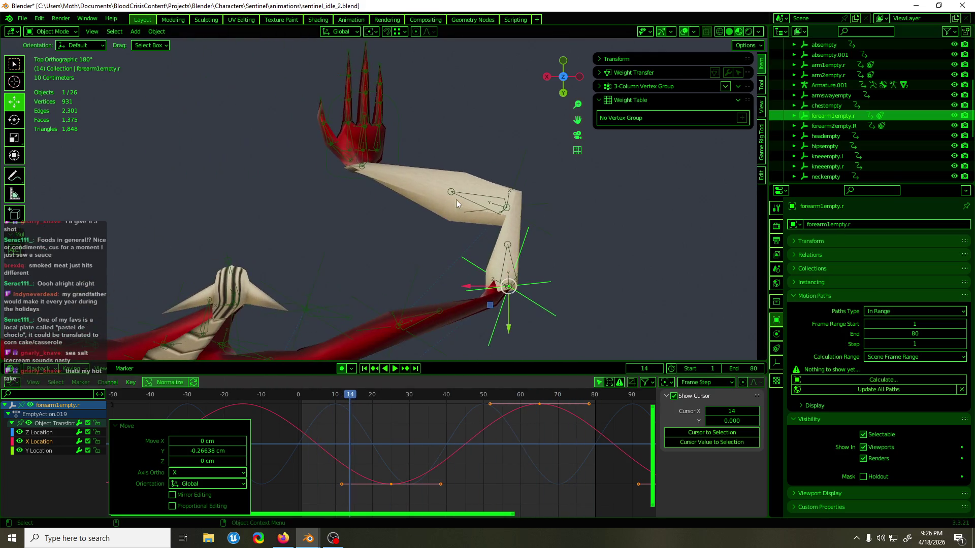
Step: Raise a forearm2empty.R keyframe slightly in value and save sentinel_idle_2.blend
{"action": "left_click", "coordinate": [514, 179]}
{"action": "key", "text": "g"}
{"action": "key", "text": "y"}
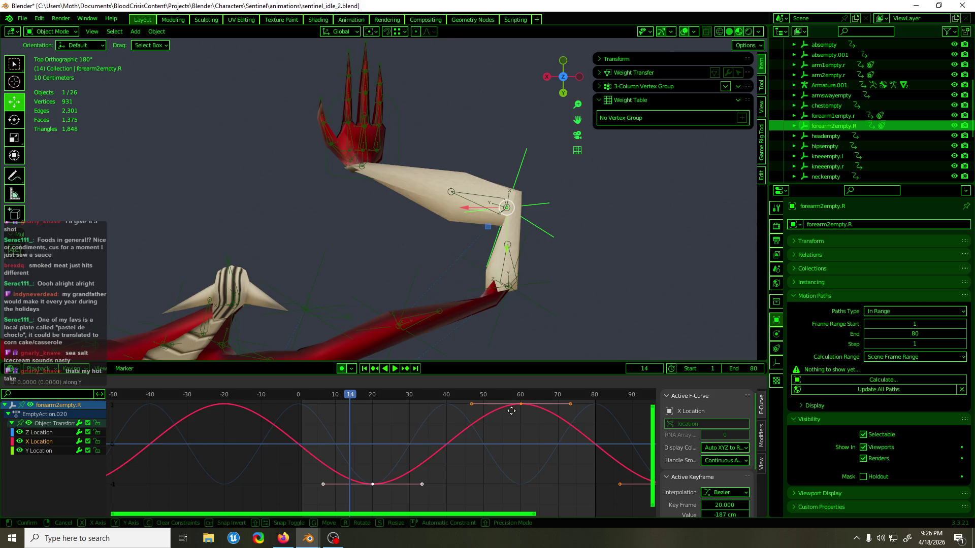
{"action": "left_click", "coordinate": [511, 392]}
{"action": "key", "text": "space"}
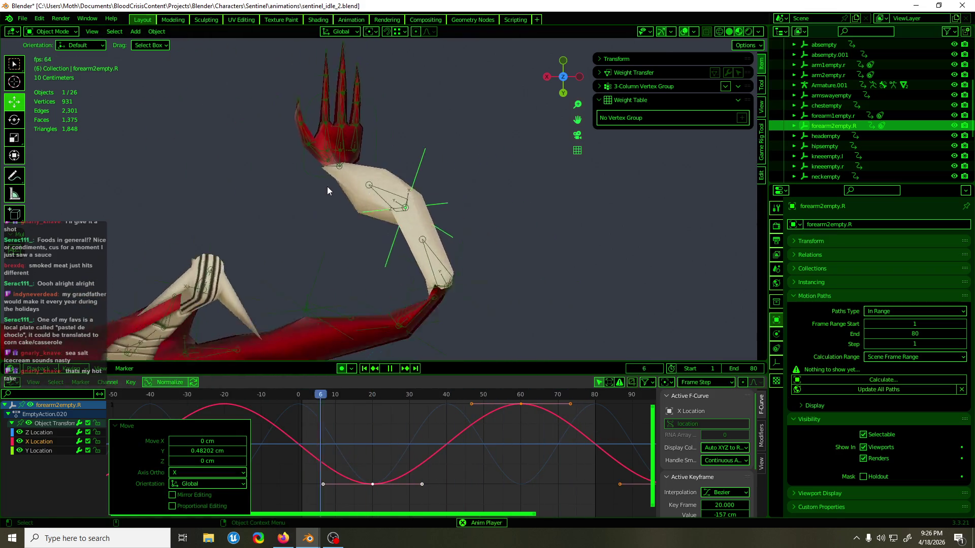
{"action": "key", "text": "ctrl+s"}
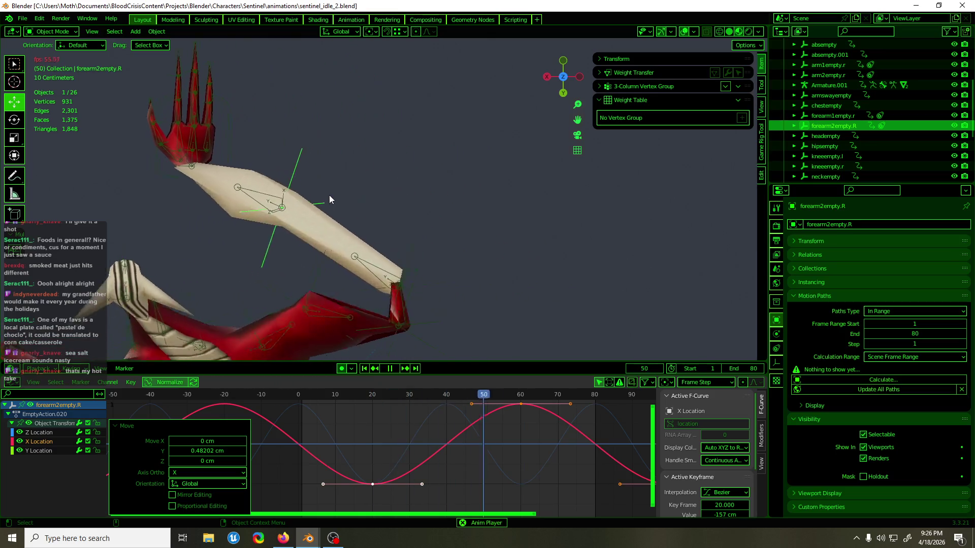
Step: Select arm2empty.r and preview its motion, setting the frame to 30
{"action": "key", "text": "space"}
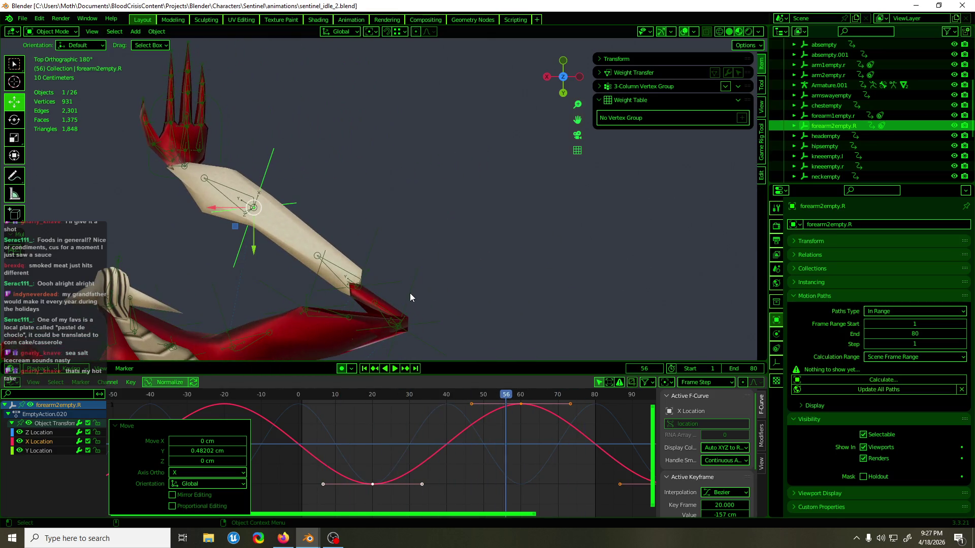
{"action": "left_click", "coordinate": [409, 292]}
{"action": "key", "text": "space"}
{"action": "left_click_drag", "start_coordinate": [395, 398], "coordinate": [410, 406]}
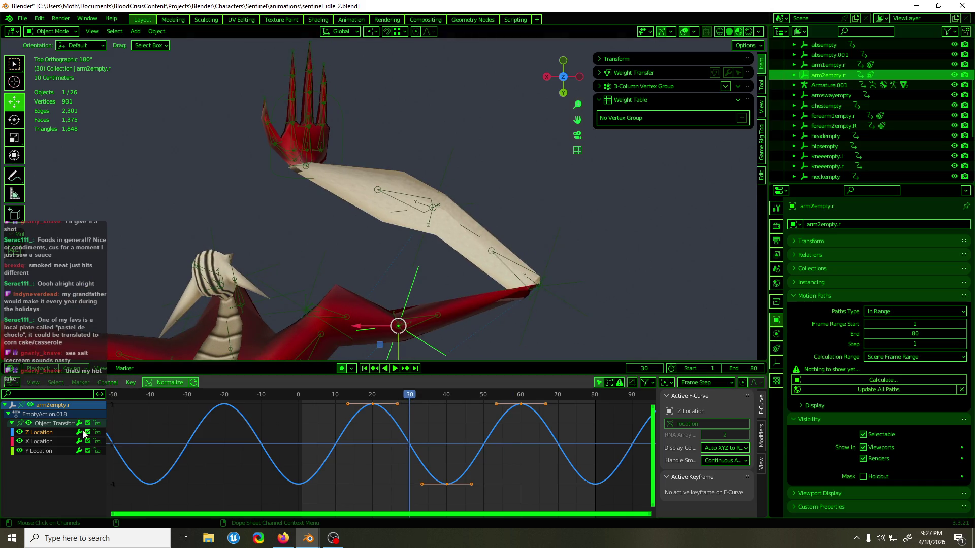
Step: Shift arm2empty.r's X Location keyframe eight frames later and paste the copied keys at frame 30
{"action": "left_click", "coordinate": [49, 444]}
{"action": "left_click_drag", "start_coordinate": [404, 432], "coordinate": [342, 474]}
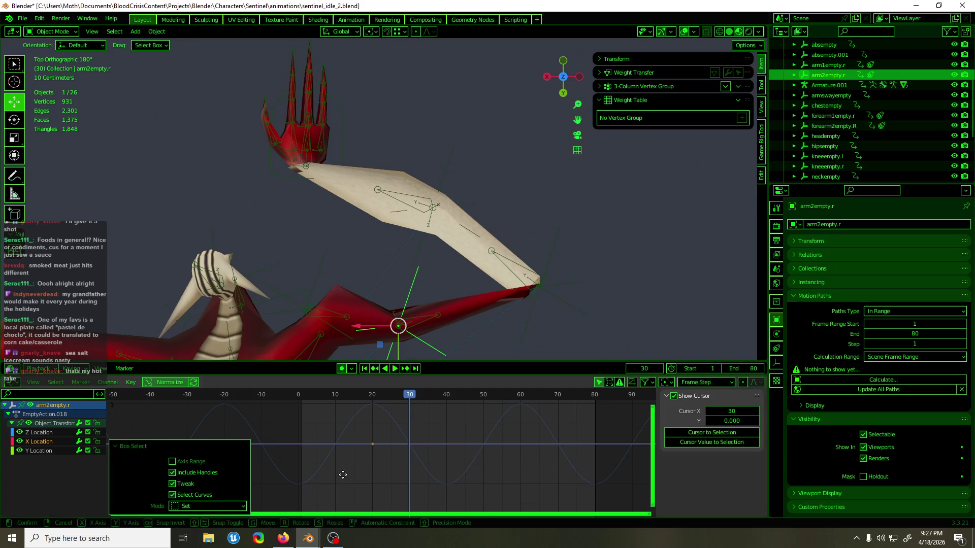
{"action": "key", "text": "g"}
{"action": "key", "text": "x"}
{"action": "left_click", "coordinate": [379, 475]}
{"action": "key", "text": "ctrl+v"}
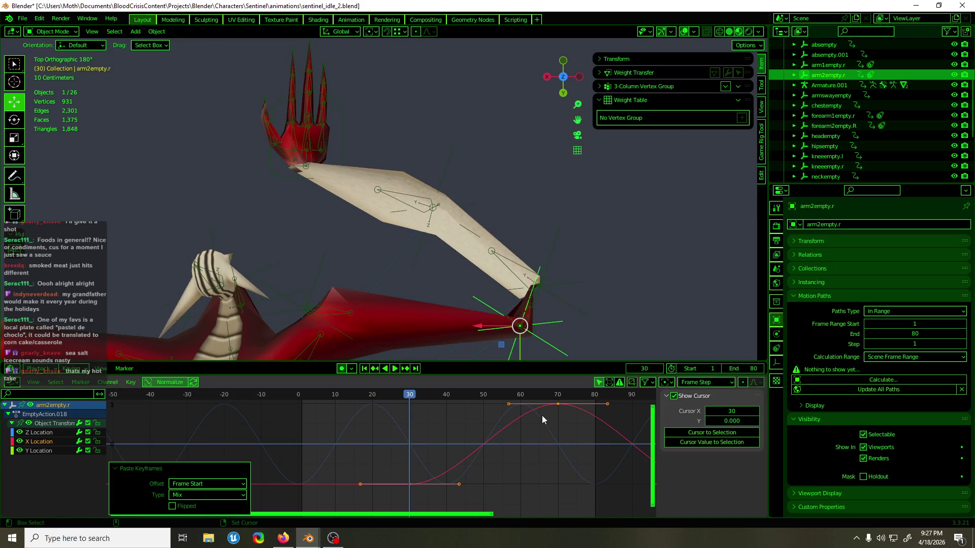
Step: Make the X Location curve cyclic and raise its keys by 0.5835 cm
{"action": "key", "text": "F3"}
{"action": "type", "text": "cyc"}
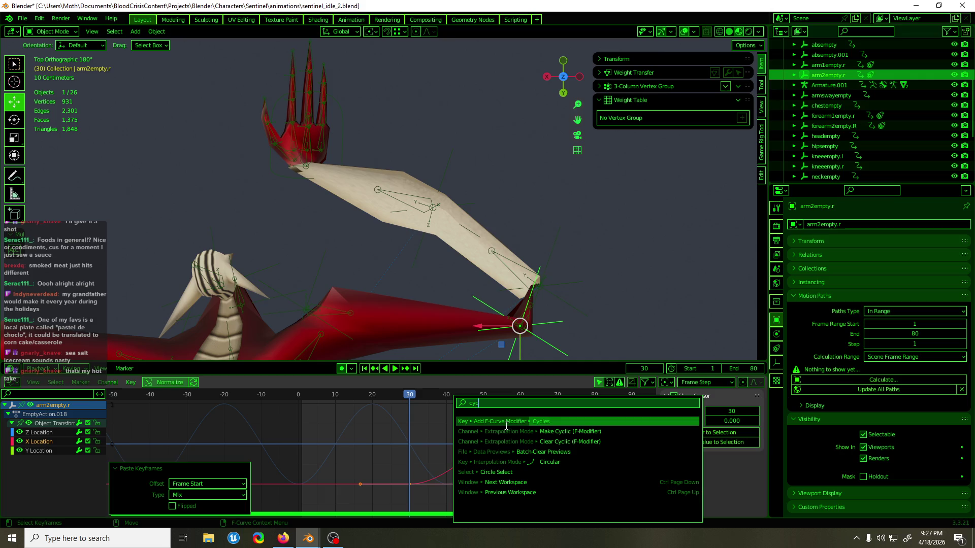
{"action": "left_click", "coordinate": [454, 418]}
{"action": "mouse_move", "coordinate": [442, 394]}
{"action": "left_mouse_down"}
{"action": "mouse_move", "coordinate": [370, 398]}
{"action": "mouse_move", "coordinate": [476, 401]}
{"action": "left_mouse_up"}
{"action": "key", "text": "space"}
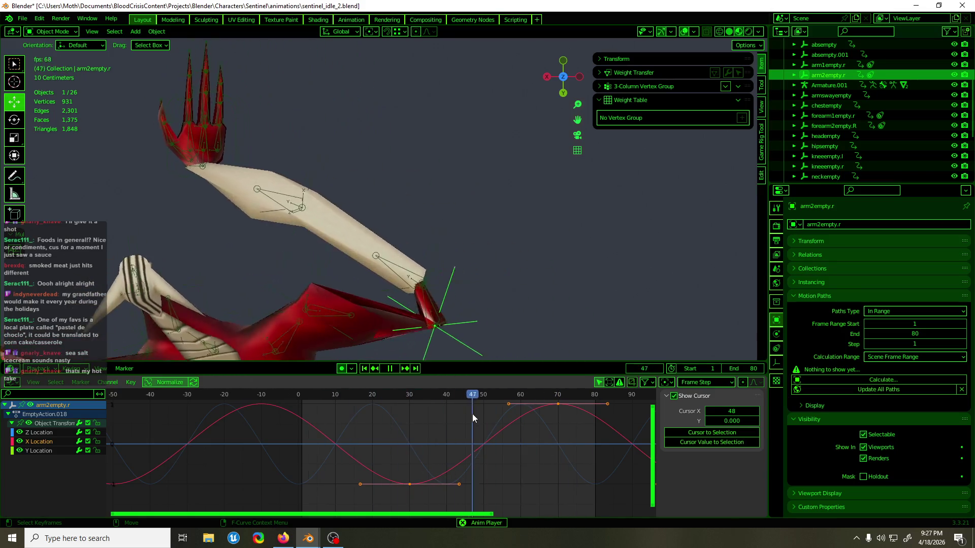
{"action": "key", "text": "g"}
{"action": "key", "text": "y"}
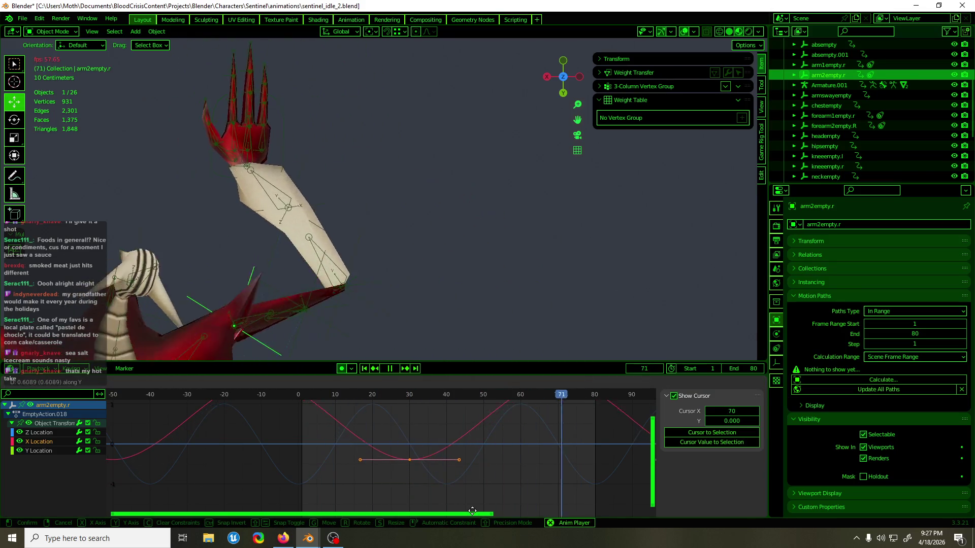
{"action": "left_click", "coordinate": [472, 391]}
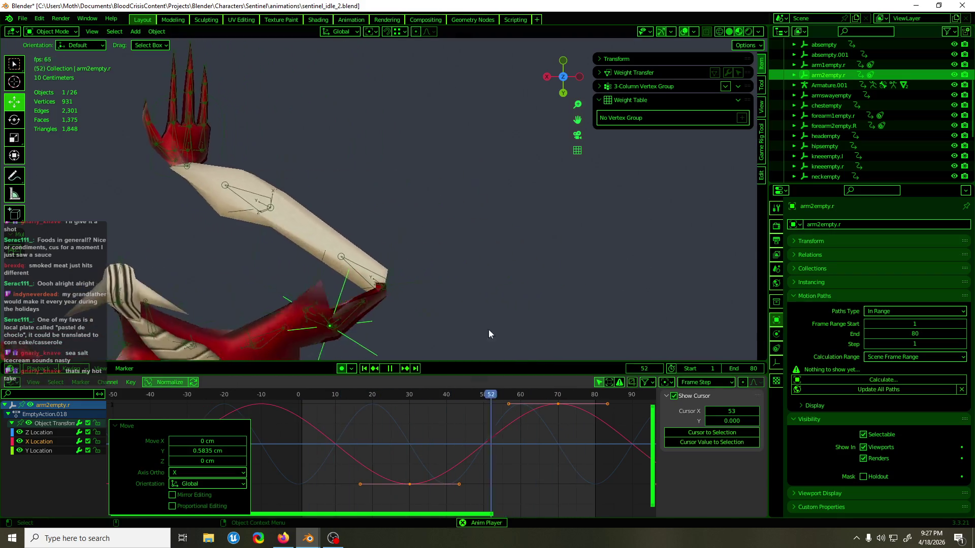
Step: Orbit the view onto the arm, then bring the Firefox YouTube window to the front
{"action": "mouse_move", "coordinate": [519, 267]}
{"action": "middle_mouse_down"}
{"action": "mouse_move", "coordinate": [529, 287]}
{"action": "mouse_move", "coordinate": [563, 214]}
{"action": "mouse_move", "coordinate": [547, 211]}
{"action": "mouse_move", "coordinate": [614, 264]}
{"action": "mouse_move", "coordinate": [754, 285]}
{"action": "mouse_move", "coordinate": [26, 288]}
{"action": "mouse_move", "coordinate": [218, 258]}
{"action": "mouse_move", "coordinate": [210, 327]}
{"action": "mouse_move", "coordinate": [239, 315]}
{"action": "mouse_move", "coordinate": [228, 289]}
{"action": "mouse_move", "coordinate": [238, 69]}
{"action": "mouse_move", "coordinate": [230, 38]}
{"action": "middle_mouse_up"}
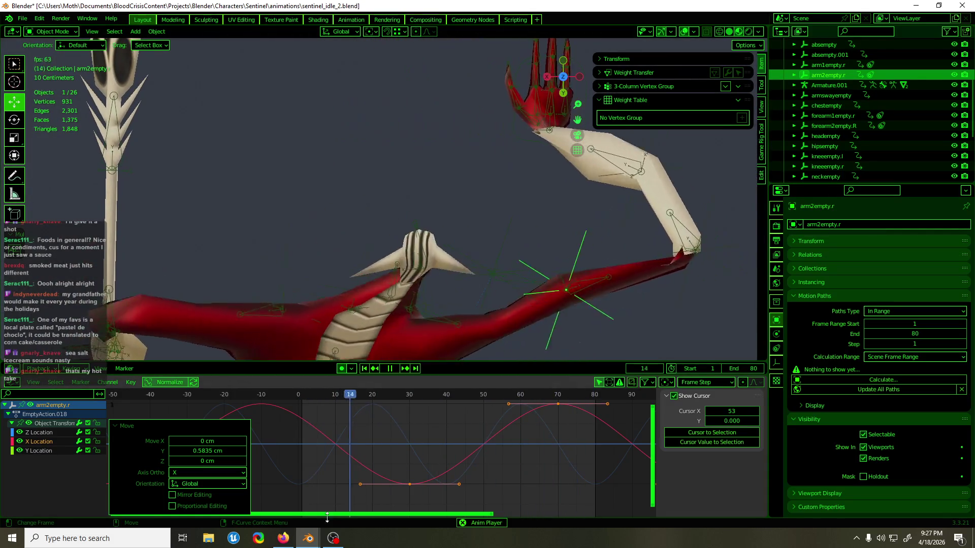
{"action": "mouse_move", "coordinate": [294, 542]}
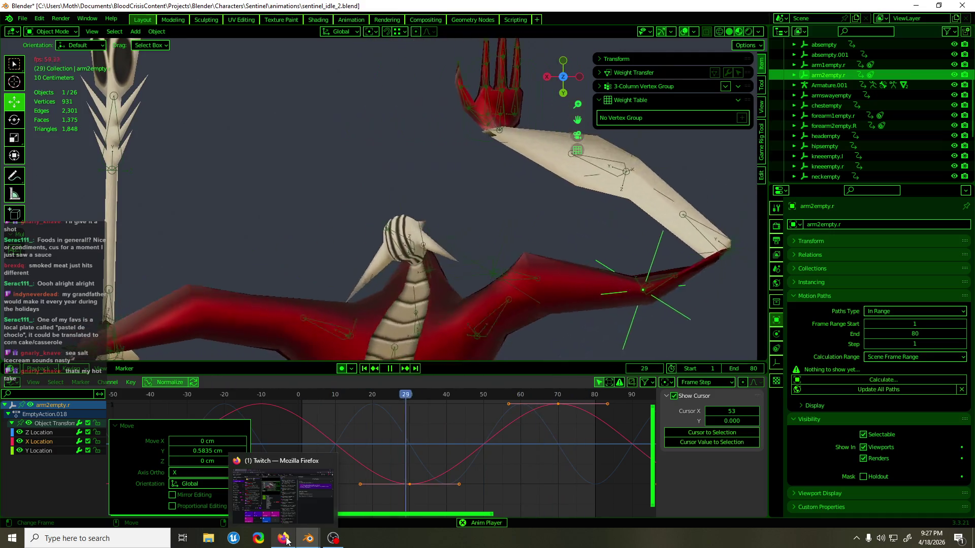
{"action": "left_click", "coordinate": [284, 539]}
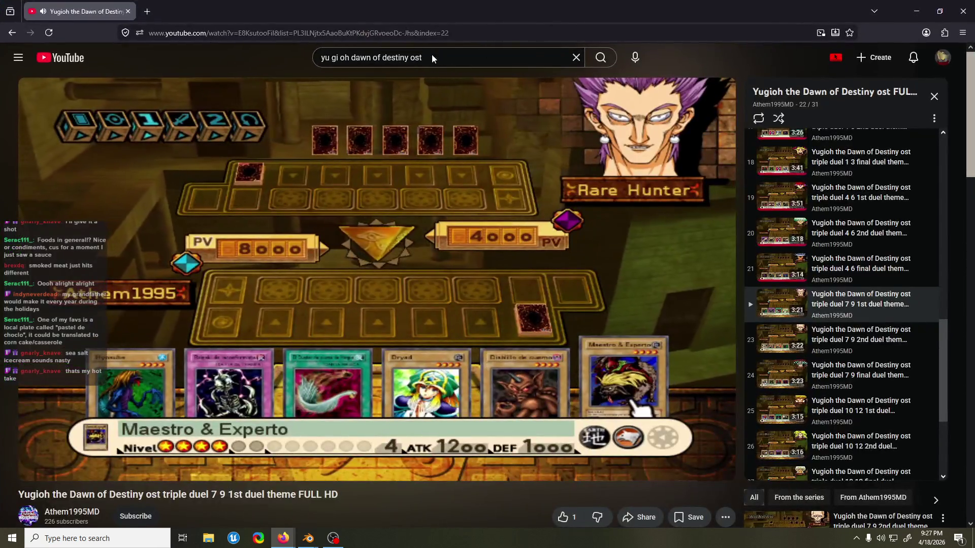
{"action": "key", "text": "alt+Tab"}
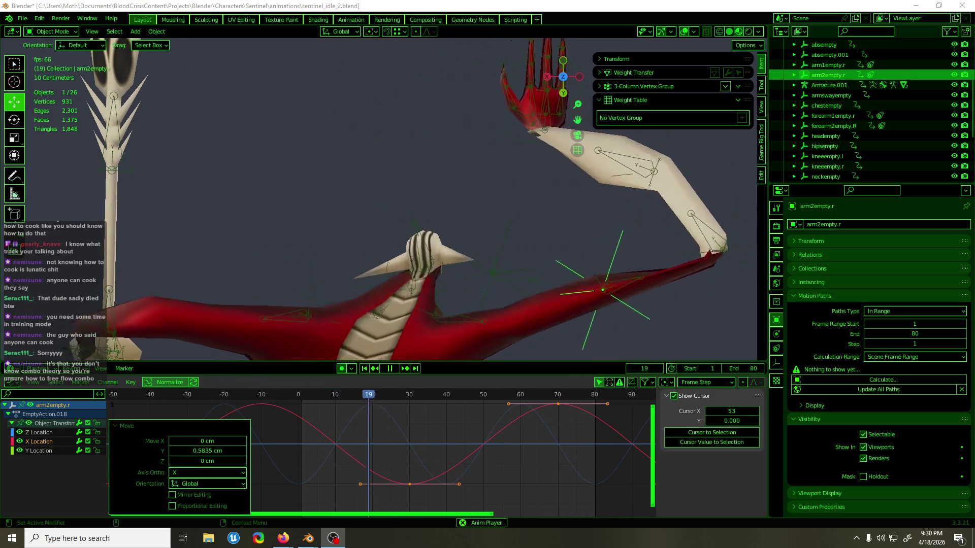
Step: Stop playback, save the file, and inspect a shoulder vertex of polySurface14 in Edit Mode
{"action": "mouse_move", "coordinate": [337, 166]}
{"action": "middle_mouse_down"}
{"action": "mouse_move", "coordinate": [516, 75]}
{"action": "mouse_move", "coordinate": [434, 165]}
{"action": "middle_mouse_up"}
{"action": "key", "text": "space"}
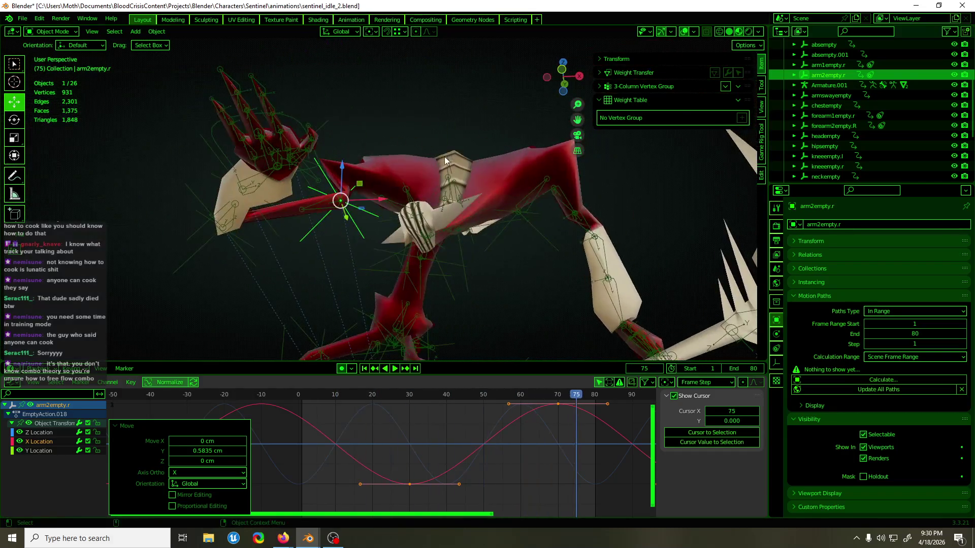
{"action": "key", "text": "a"}
{"action": "key", "text": "ctrl+s"}
{"action": "left_click", "coordinate": [410, 171]}
{"action": "key", "text": "Tab"}
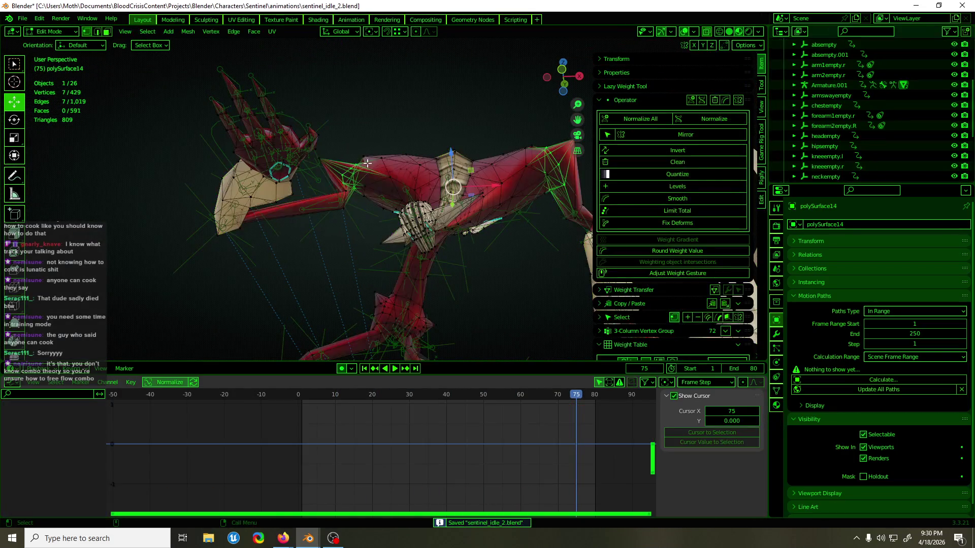
{"action": "left_click", "coordinate": [330, 157]}
{"action": "mouse_move", "coordinate": [330, 157]}
{"action": "middle_mouse_down"}
{"action": "mouse_move", "coordinate": [412, 261]}
{"action": "mouse_move", "coordinate": [345, 176]}
{"action": "mouse_move", "coordinate": [386, 248]}
{"action": "mouse_move", "coordinate": [381, 268]}
{"action": "mouse_move", "coordinate": [413, 284]}
{"action": "mouse_move", "coordinate": [391, 254]}
{"action": "mouse_move", "coordinate": [472, 304]}
{"action": "mouse_move", "coordinate": [414, 227]}
{"action": "mouse_move", "coordinate": [435, 238]}
{"action": "mouse_move", "coordinate": [455, 213]}
{"action": "mouse_move", "coordinate": [455, 195]}
{"action": "mouse_move", "coordinate": [299, 215]}
{"action": "mouse_move", "coordinate": [440, 197]}
{"action": "mouse_move", "coordinate": [453, 205]}
{"action": "middle_mouse_up"}
{"action": "scroll", "coordinate": [338, 169], "scroll_direction": "up", "scroll_amount": 3}
Step: Switch to Pose Mode, make upper_arm.R the active bone, and view from the back
{"action": "key", "text": "ctrl+Tab"}
{"action": "left_click", "coordinate": [408, 235]}
{"action": "key", "text": "ctrl+KP_1"}
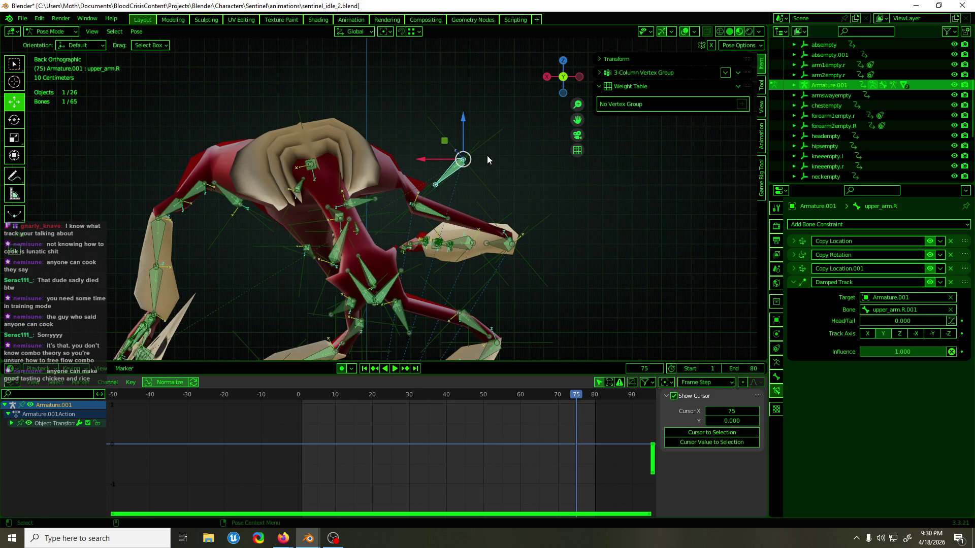
Step: Select arm1empty.r and play the idle loop, stopping at frame 52
{"action": "left_click", "coordinate": [492, 139]}
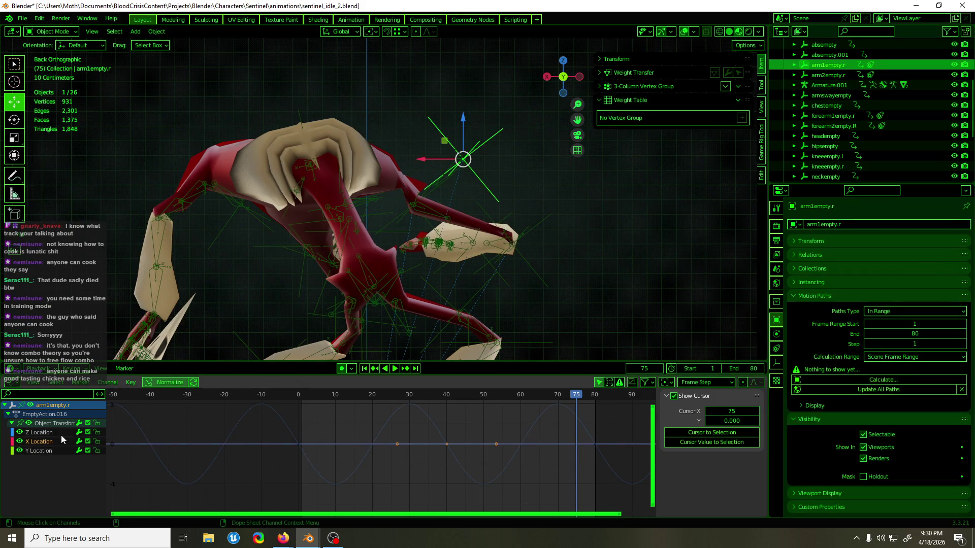
{"action": "key", "text": "space"}
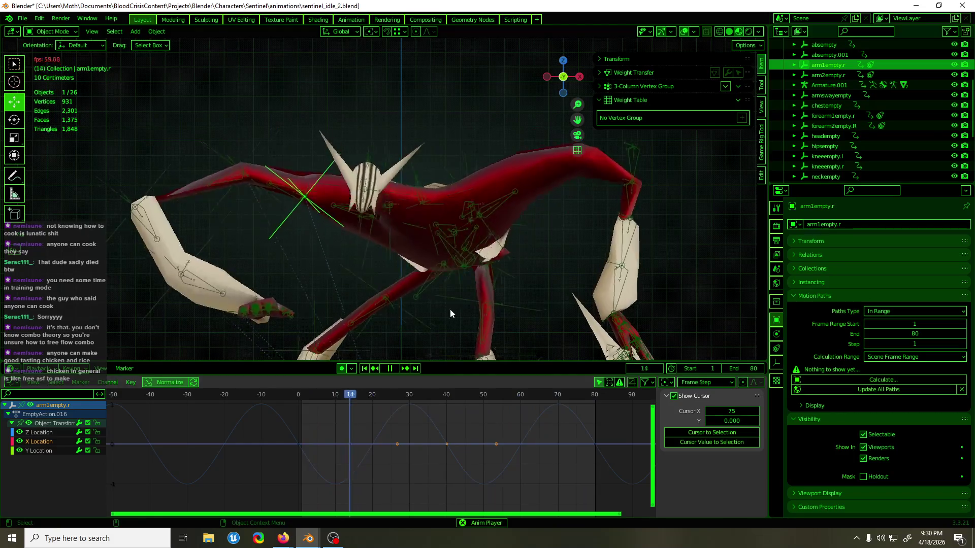
{"action": "key", "text": "space"}
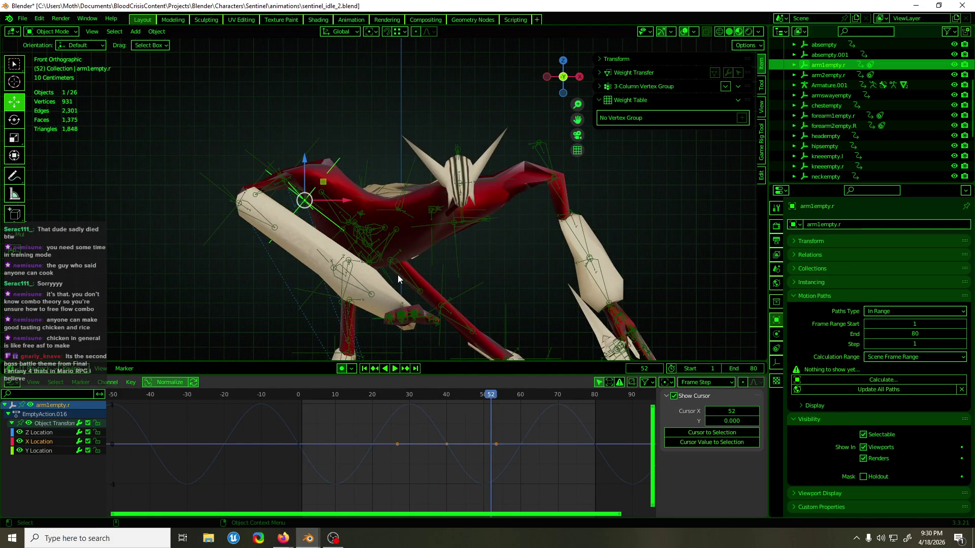
{"action": "mouse_move", "coordinate": [398, 275]}
{"action": "middle_mouse_down"}
{"action": "mouse_move", "coordinate": [427, 258]}
{"action": "mouse_move", "coordinate": [495, 268]}
{"action": "mouse_move", "coordinate": [523, 252]}
{"action": "mouse_move", "coordinate": [293, 256]}
{"action": "mouse_move", "coordinate": [489, 260]}
{"action": "mouse_move", "coordinate": [522, 251]}
{"action": "middle_mouse_up"}
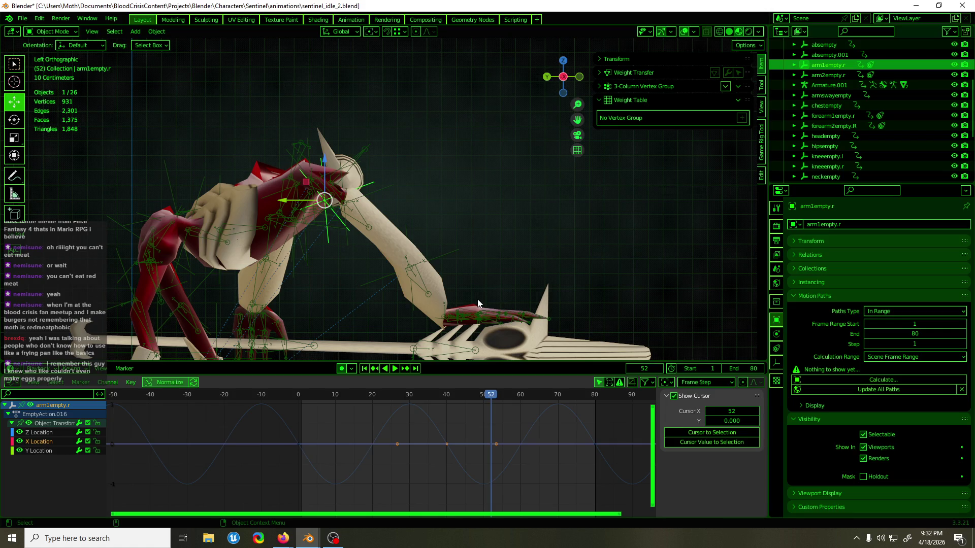
Step: Save sentinel_idle_2.blend, inspect the creature's arm in front view, and scrub back to the first frames
{"action": "middle_click_drag", "start_coordinate": [343, 90], "coordinate": [248, 120]}
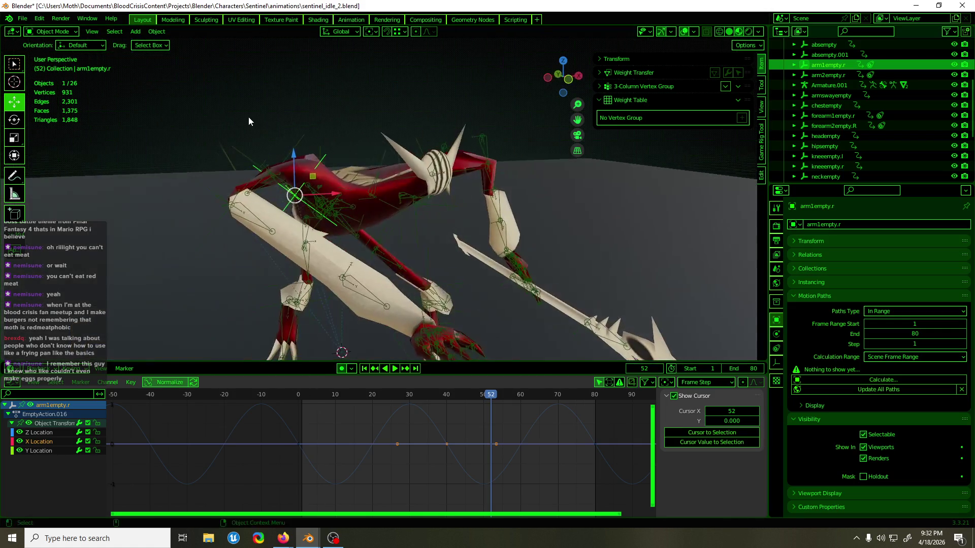
{"action": "key", "text": "ctrl+s"}
{"action": "key", "text": "KP_1"}
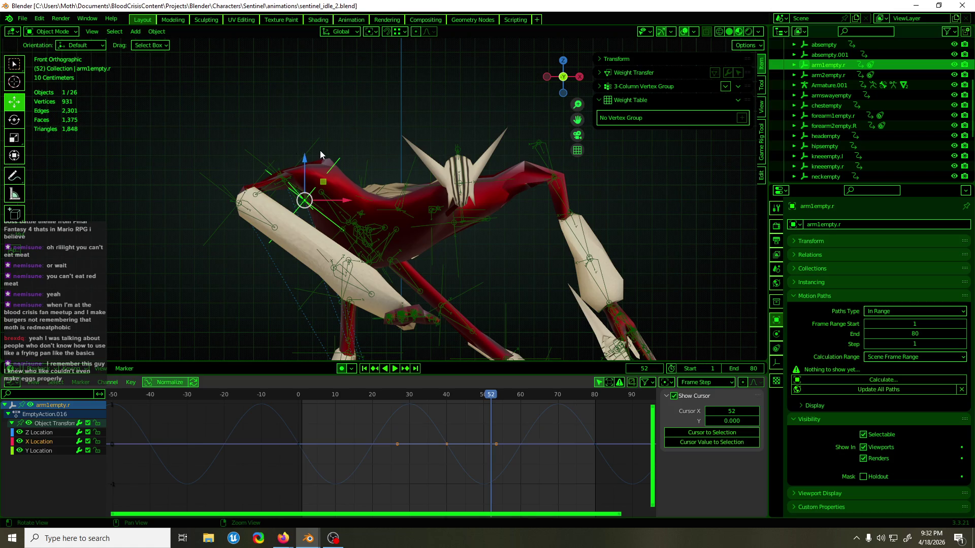
{"action": "middle_click_drag", "start_coordinate": [317, 146], "coordinate": [282, 154], "text": "shift"}
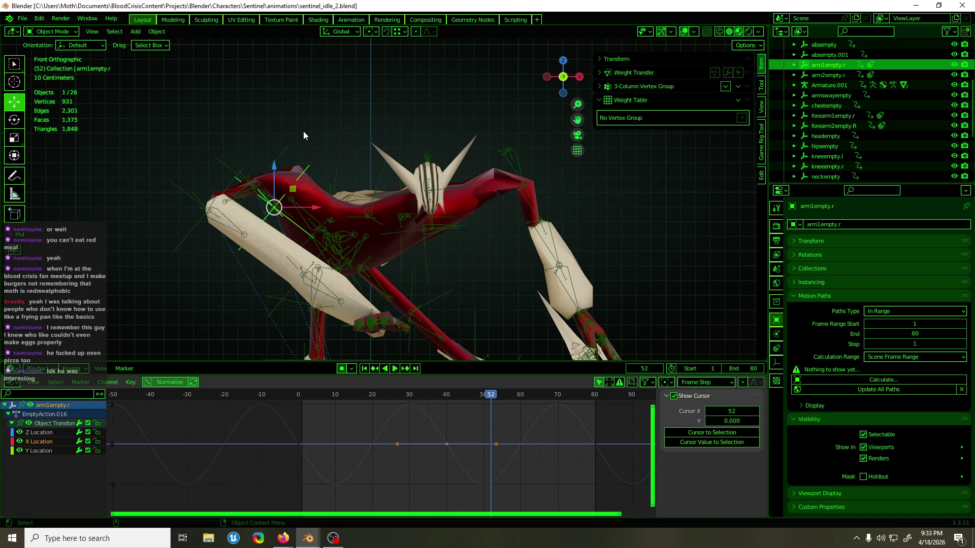
{"action": "mouse_move", "coordinate": [226, 348]}
{"action": "middle_mouse_down"}
{"action": "mouse_move", "coordinate": [407, 307]}
{"action": "mouse_move", "coordinate": [443, 315]}
{"action": "mouse_move", "coordinate": [353, 333]}
{"action": "mouse_move", "coordinate": [236, 319]}
{"action": "middle_mouse_up"}
{"action": "mouse_move", "coordinate": [335, 395]}
{"action": "left_mouse_down"}
{"action": "mouse_move", "coordinate": [263, 400]}
{"action": "mouse_move", "coordinate": [459, 392]}
{"action": "mouse_move", "coordinate": [553, 400]}
{"action": "mouse_move", "coordinate": [398, 423]}
{"action": "mouse_move", "coordinate": [408, 423]}
{"action": "left_mouse_up"}
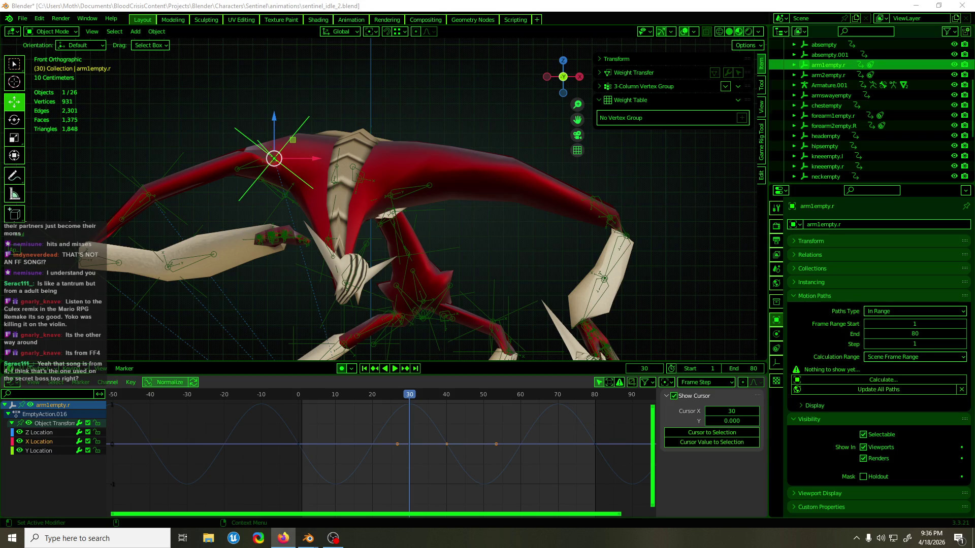
{"action": "left_click", "coordinate": [485, 5]}
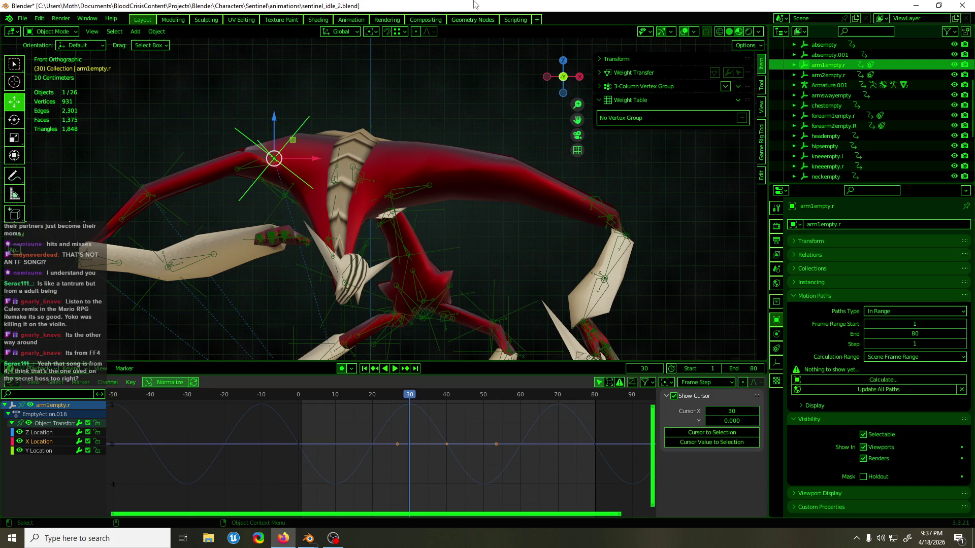
{"action": "mouse_move", "coordinate": [408, 115]}
{"action": "middle_mouse_down"}
{"action": "mouse_move", "coordinate": [398, 159]}
{"action": "mouse_move", "coordinate": [412, 177]}
{"action": "mouse_move", "coordinate": [583, 264]}
{"action": "mouse_move", "coordinate": [627, 273]}
{"action": "mouse_move", "coordinate": [541, 251]}
{"action": "mouse_move", "coordinate": [363, 178]}
{"action": "mouse_move", "coordinate": [373, 161]}
{"action": "middle_mouse_up"}
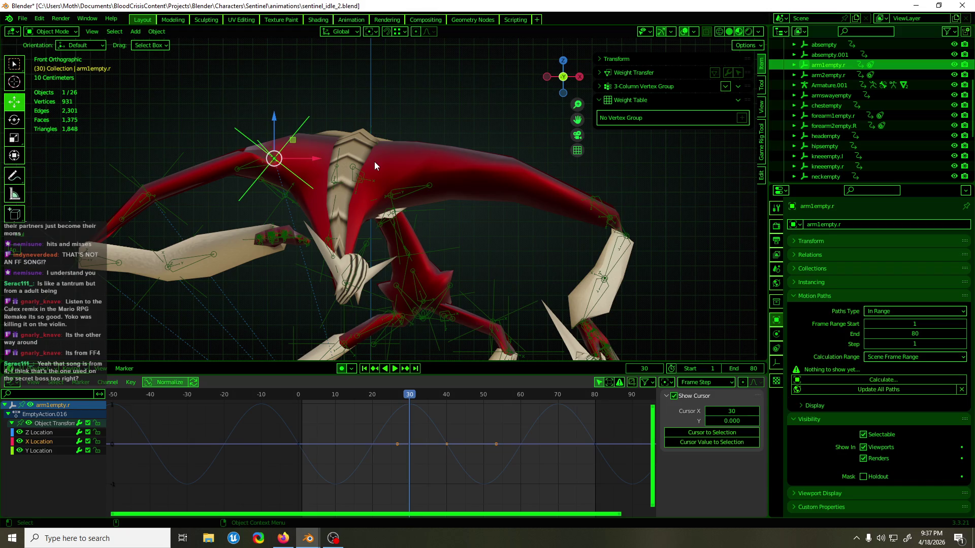
{"action": "mouse_move", "coordinate": [377, 167]}
{"action": "middle_mouse_down"}
{"action": "mouse_move", "coordinate": [417, 137]}
{"action": "mouse_move", "coordinate": [492, 166]}
{"action": "mouse_move", "coordinate": [563, 221]}
{"action": "mouse_move", "coordinate": [381, 146]}
{"action": "mouse_move", "coordinate": [404, 145]}
{"action": "middle_mouse_up"}
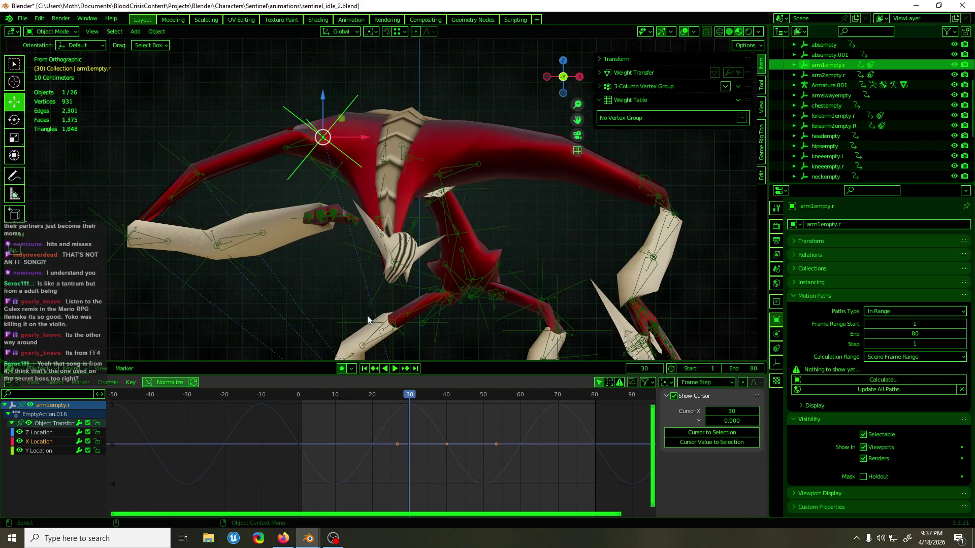
{"action": "mouse_move", "coordinate": [313, 402]}
{"action": "left_mouse_down"}
{"action": "mouse_move", "coordinate": [319, 394]}
{"action": "mouse_move", "coordinate": [568, 406]}
{"action": "mouse_move", "coordinate": [366, 417]}
{"action": "left_mouse_up"}
{"action": "key", "text": "space"}
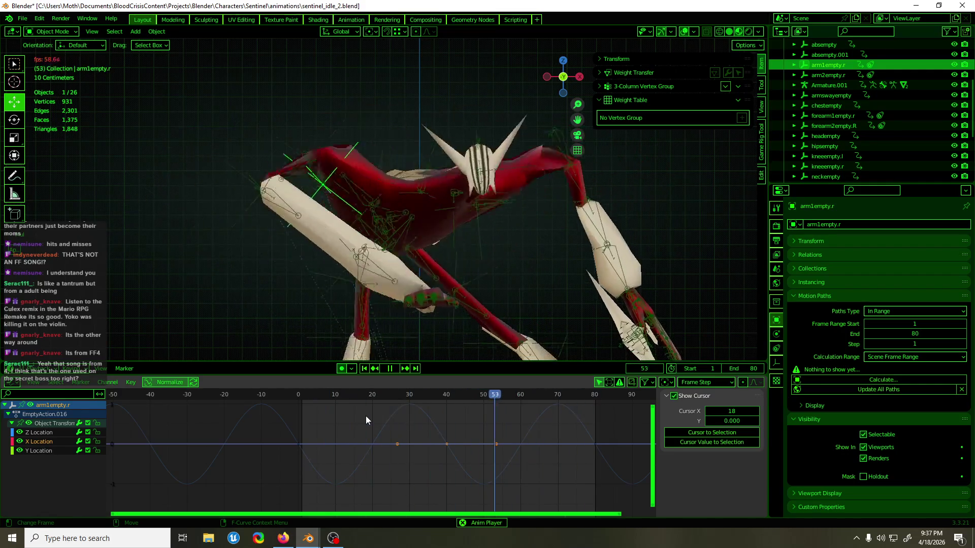
{"action": "key", "text": "space"}
{"action": "mouse_move", "coordinate": [348, 353]}
{"action": "middle_mouse_down"}
{"action": "mouse_move", "coordinate": [510, 355]}
{"action": "mouse_move", "coordinate": [531, 142]}
{"action": "middle_mouse_up"}
Step: Raise forearm2empty.R's frame-20 X Location key from -157 cm to about -123 cm, checking playback
{"action": "left_click", "coordinate": [452, 168]}
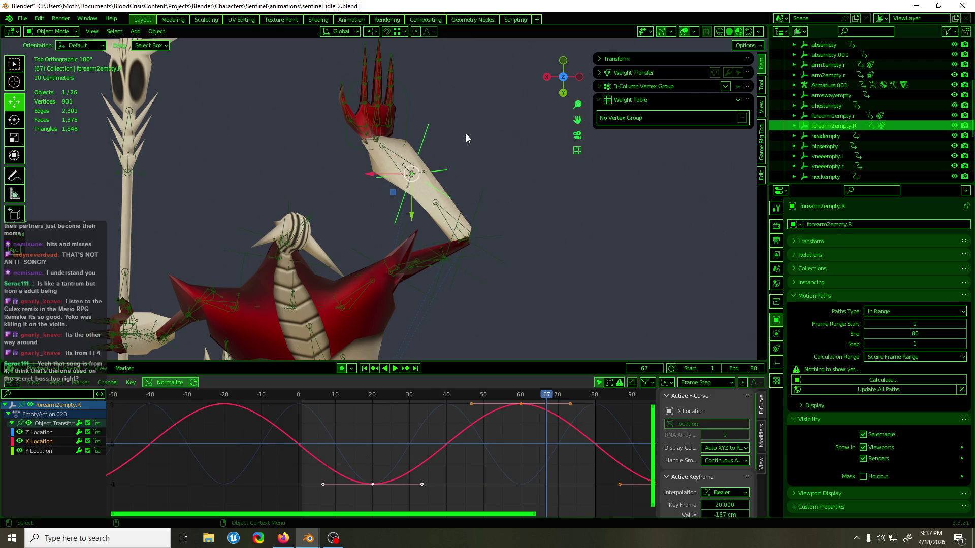
{"action": "key", "text": "g"}
{"action": "key", "text": "y"}
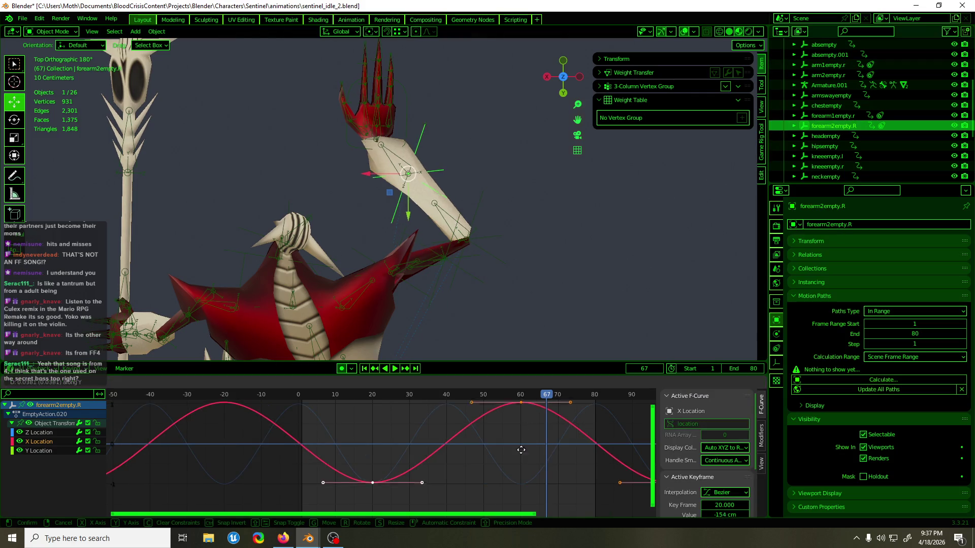
{"action": "left_click", "coordinate": [518, 446]}
{"action": "key", "text": "space"}
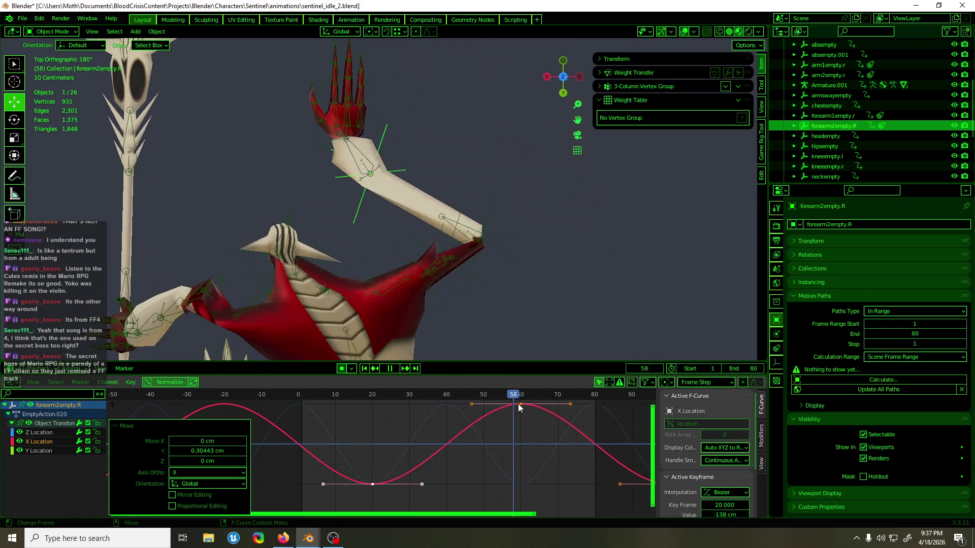
{"action": "key", "text": "space"}
{"action": "key", "text": "g"}
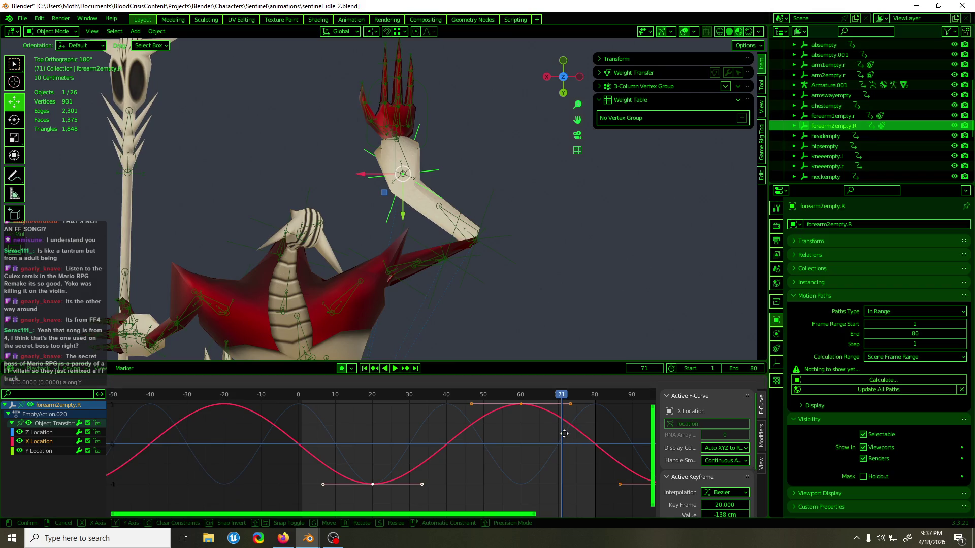
{"action": "left_click", "coordinate": [553, 418]}
{"action": "key", "text": "space"}
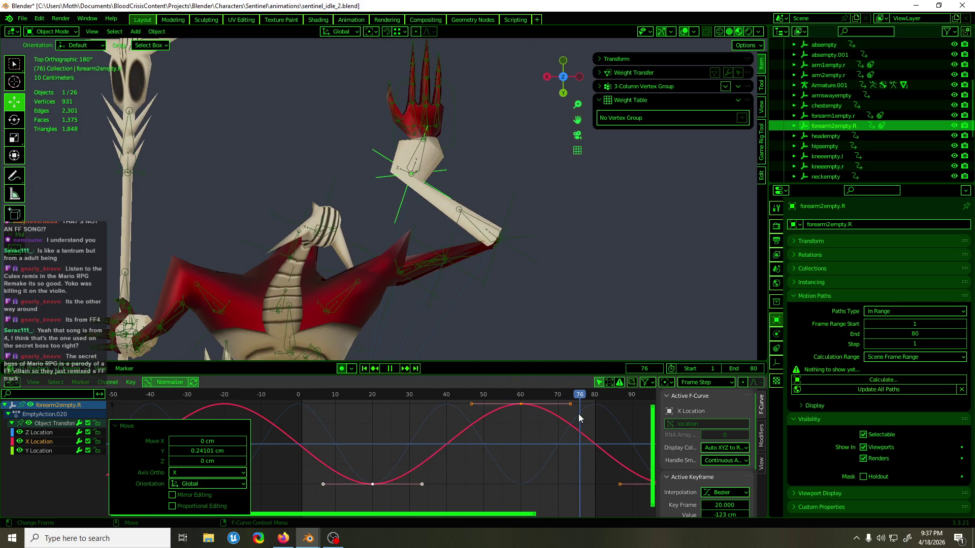
{"action": "left_click_drag", "start_coordinate": [582, 419], "coordinate": [524, 420]}
{"action": "left_click", "coordinate": [523, 419]}
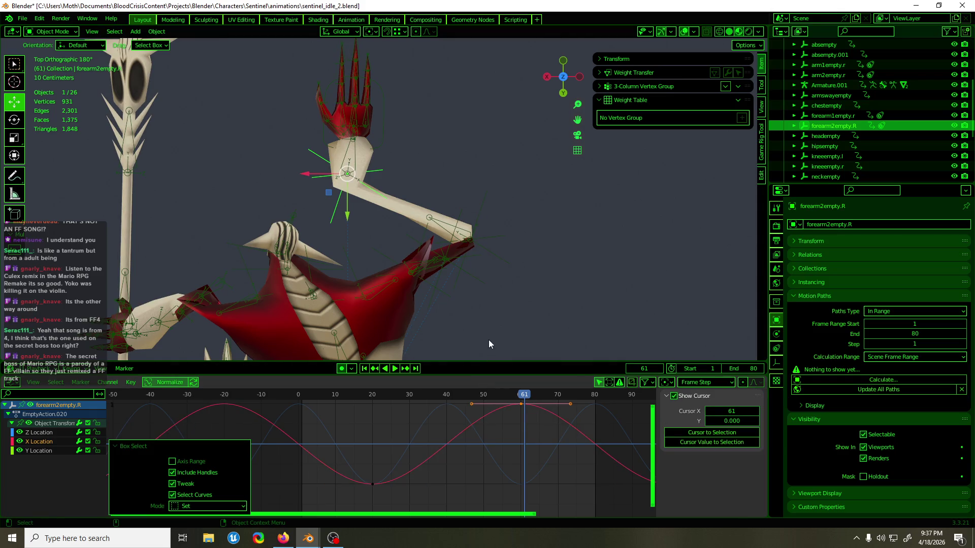
Step: Nudge the selected keys slightly in value and scrub through the loop to check
{"action": "key", "text": "g"}
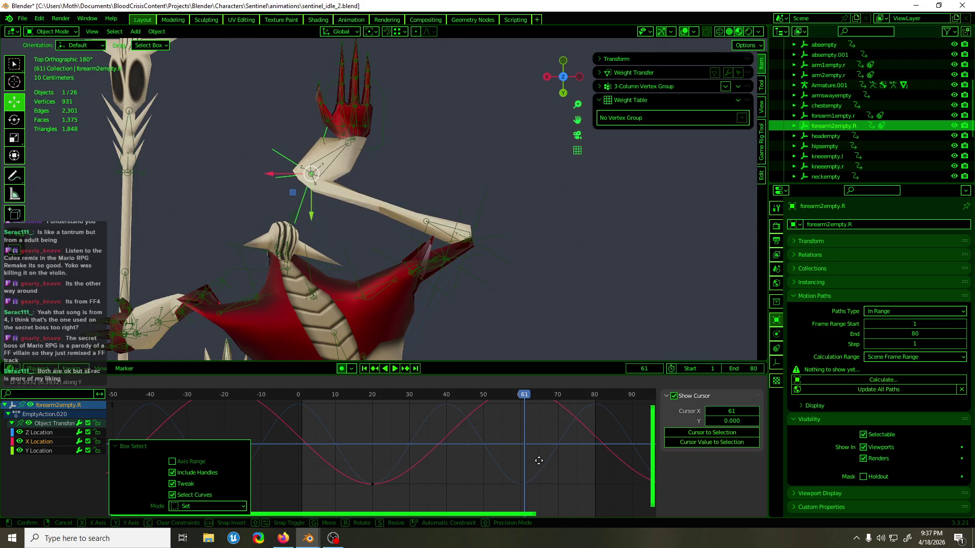
{"action": "left_click", "coordinate": [539, 460]}
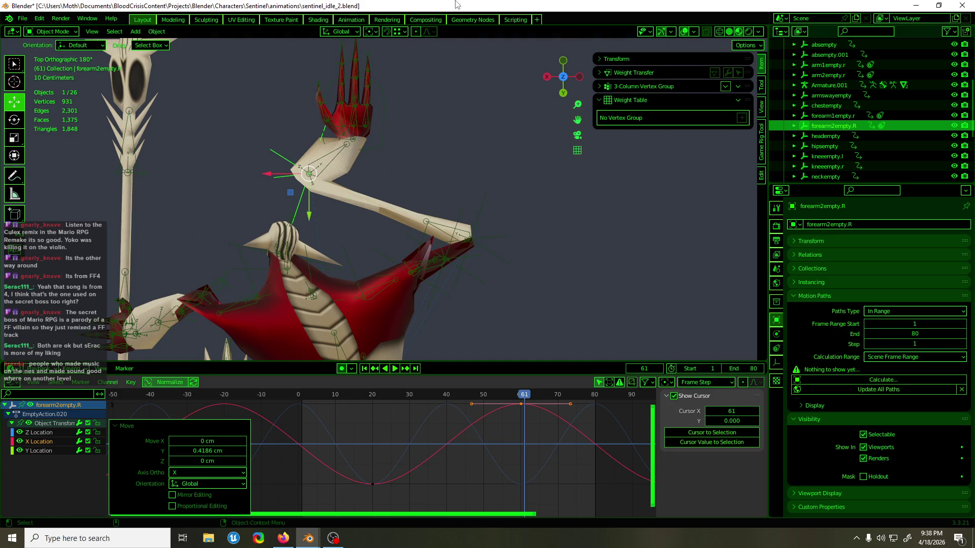
{"action": "key", "text": "space"}
{"action": "left_click", "coordinate": [365, 395]}
{"action": "mouse_move", "coordinate": [364, 395]}
{"action": "left_mouse_down"}
{"action": "mouse_move", "coordinate": [337, 395]}
{"action": "mouse_move", "coordinate": [555, 391]}
{"action": "mouse_move", "coordinate": [572, 400]}
{"action": "left_mouse_up"}
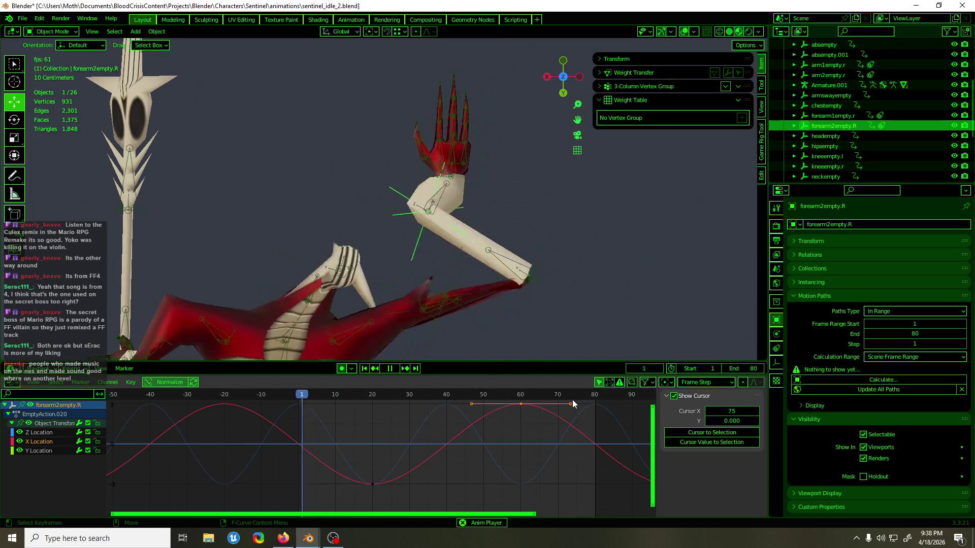
Step: Select all keyframes of the curves and shift them vertically in value
{"action": "key", "text": "a"}
{"action": "key", "text": "g"}
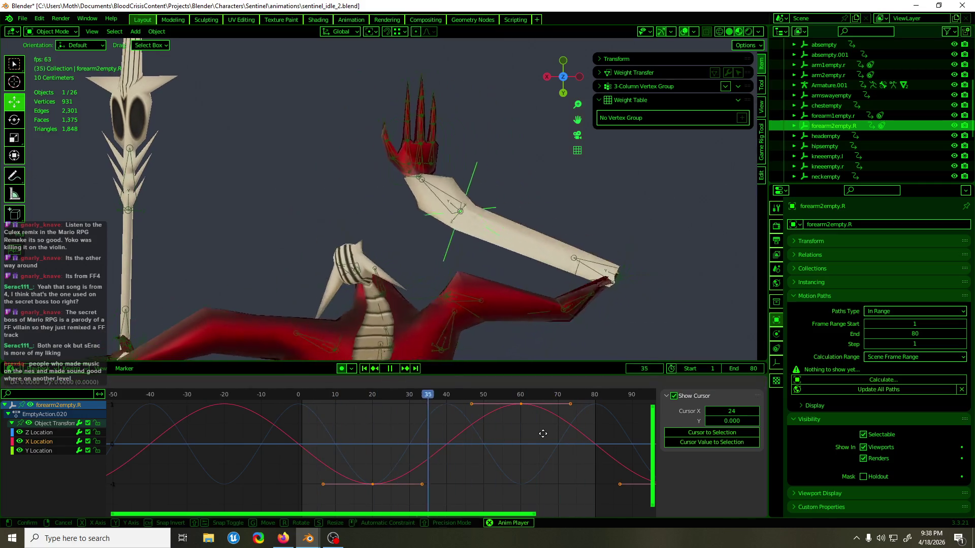
{"action": "key", "text": "y"}
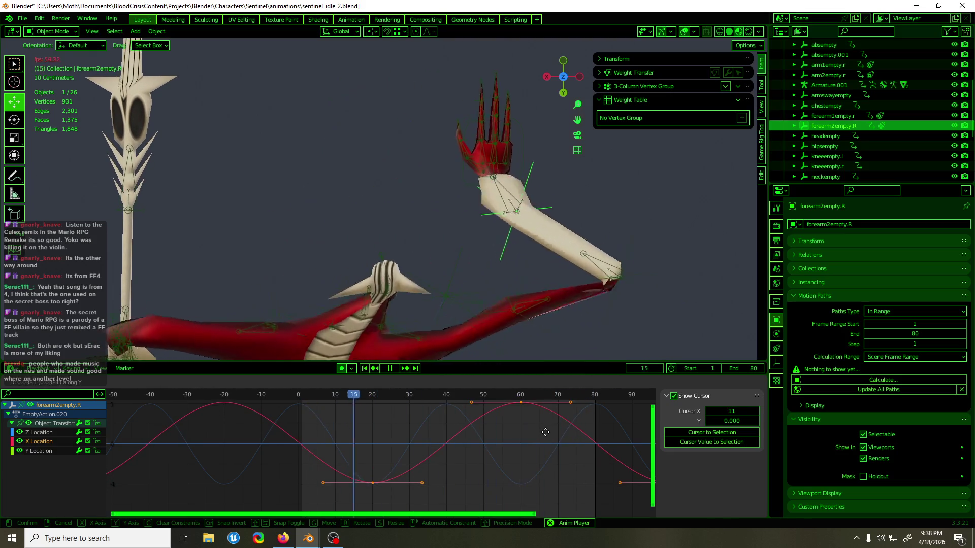
{"action": "left_click", "coordinate": [546, 432]}
{"action": "key", "text": "space"}
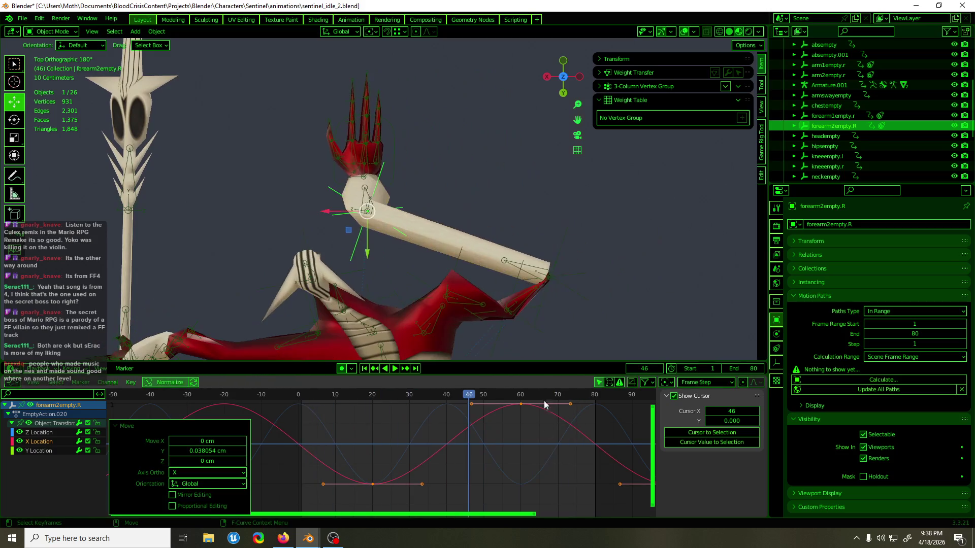
Step: Raise forearm1empty.r's keys about 1.57 cm in value and replay the loop
{"action": "left_click", "coordinate": [551, 277]}
{"action": "key", "text": "g"}
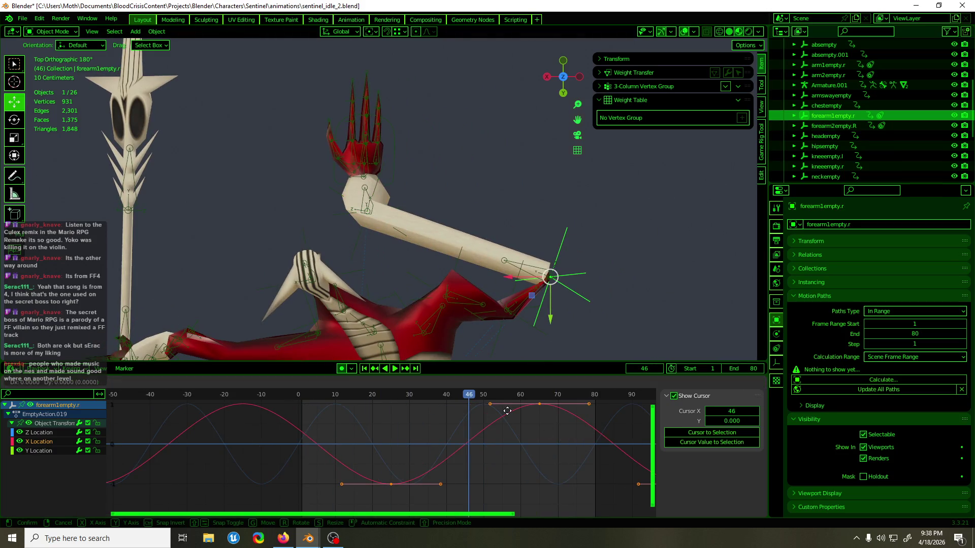
{"action": "left_click", "coordinate": [476, 421]}
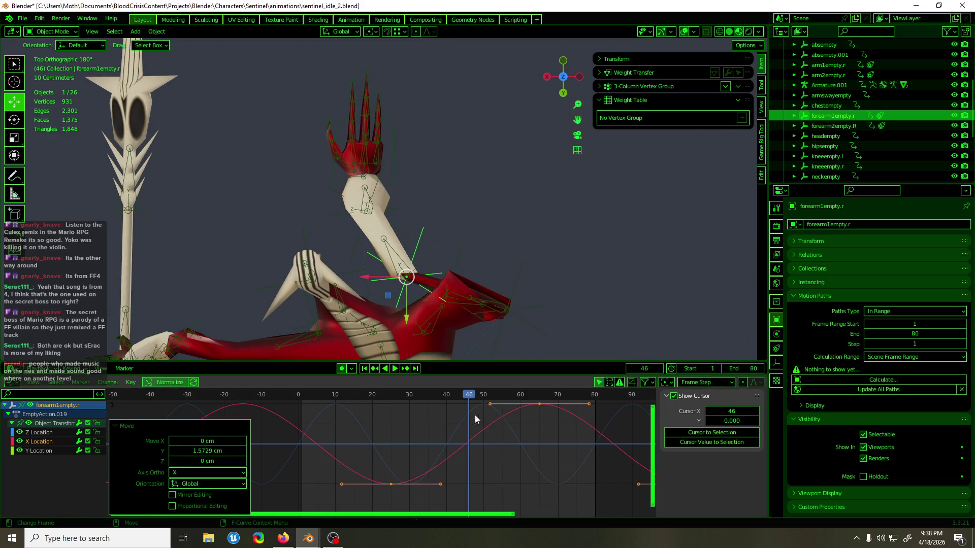
{"action": "mouse_move", "coordinate": [406, 395]}
{"action": "left_mouse_down"}
{"action": "mouse_move", "coordinate": [321, 394]}
{"action": "mouse_move", "coordinate": [547, 403]}
{"action": "left_mouse_up"}
{"action": "key", "text": "space"}
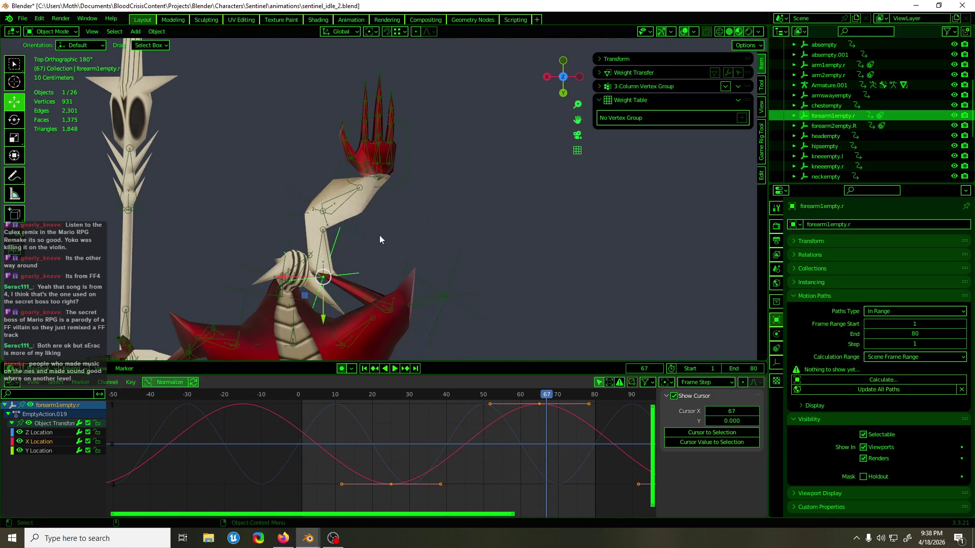
Step: Put the body mesh polySurface14 into Edit Mode and zoom toward the right arm
{"action": "left_click", "coordinate": [359, 211]}
{"action": "key", "text": "Tab"}
{"action": "mouse_move", "coordinate": [349, 275]}
{"action": "middle_mouse_down"}
{"action": "mouse_move", "coordinate": [415, 253]}
{"action": "mouse_move", "coordinate": [363, 279]}
{"action": "mouse_move", "coordinate": [464, 186]}
{"action": "middle_mouse_up"}
{"action": "scroll", "coordinate": [363, 276], "scroll_direction": "up", "scroll_amount": 5}
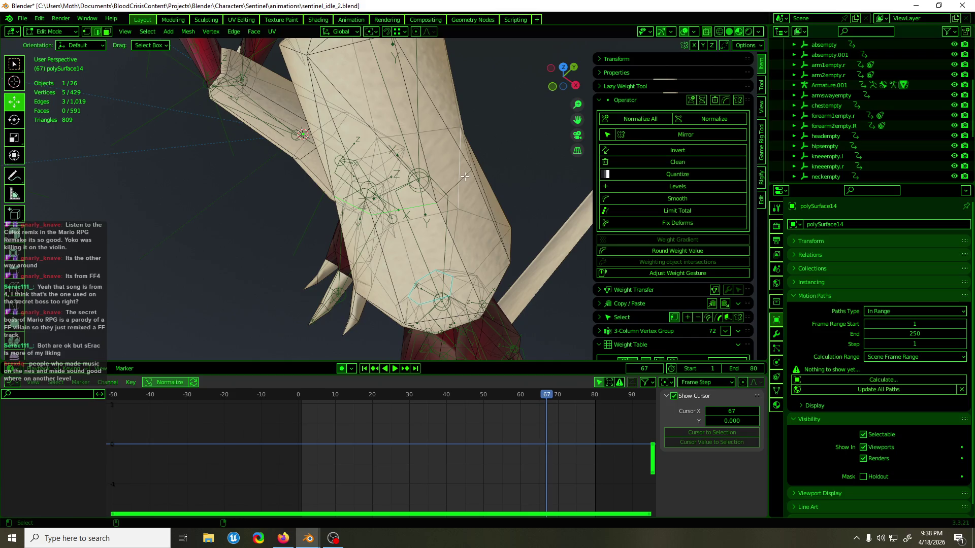
Step: Select two neighbouring edge loops on the arm and switch to Weight Paint
{"action": "mouse_move", "coordinate": [465, 176]}
{"action": "middle_mouse_down"}
{"action": "mouse_move", "coordinate": [322, 254]}
{"action": "mouse_move", "coordinate": [301, 246]}
{"action": "middle_mouse_up"}
{"action": "left_click", "coordinate": [325, 249], "text": "alt+shift"}
{"action": "left_click", "coordinate": [301, 245], "text": "shift"}
{"action": "key", "text": "ctrl+Tab"}
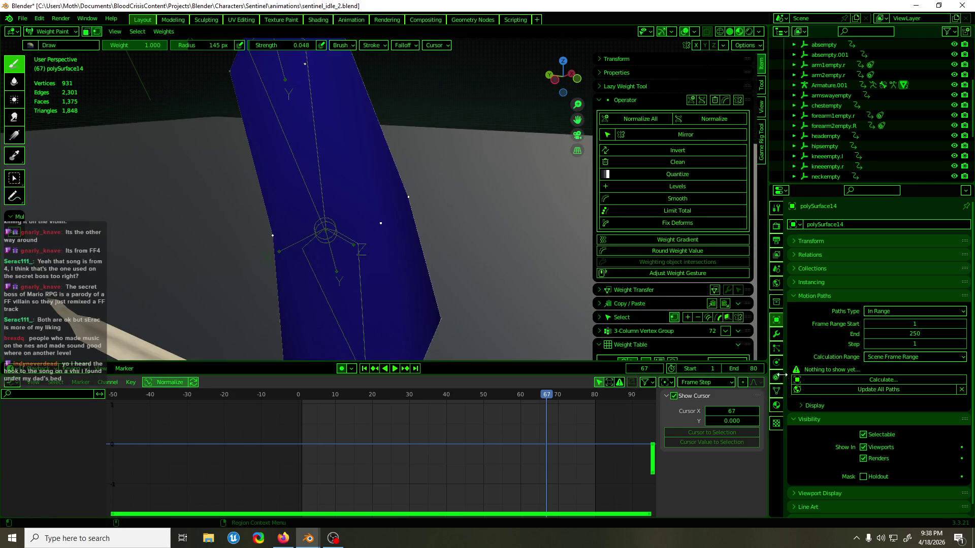
Step: Filter the vertex groups to 'fore' and set the weight to assign to 0.500
{"action": "left_click", "coordinate": [776, 390]}
{"action": "left_click", "coordinate": [835, 389]}
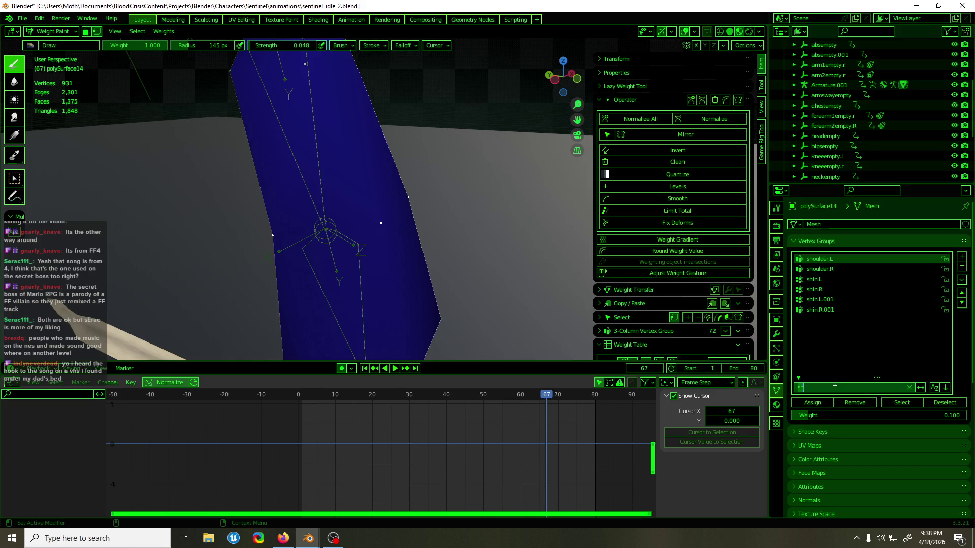
{"action": "type", "text": "fore"}
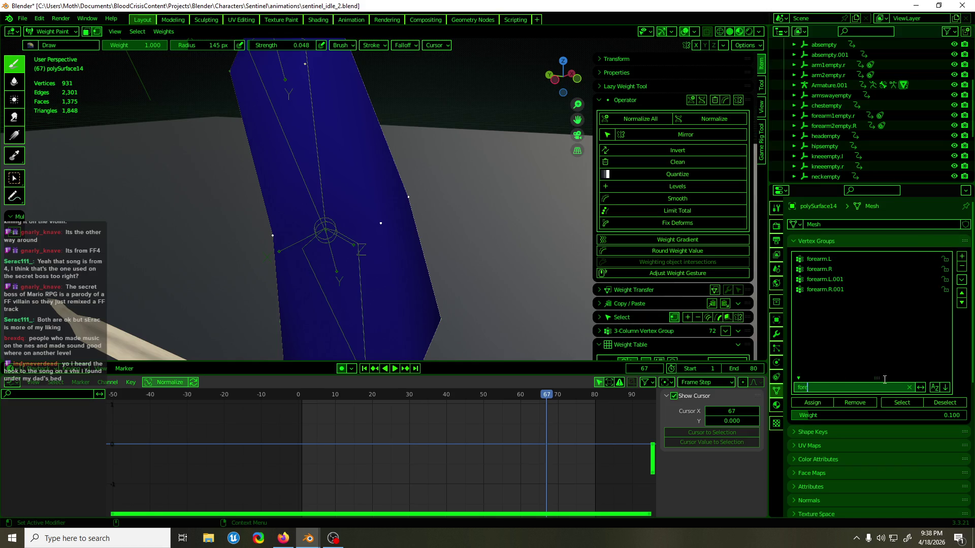
{"action": "key", "text": "Return"}
{"action": "left_click", "coordinate": [847, 416]}
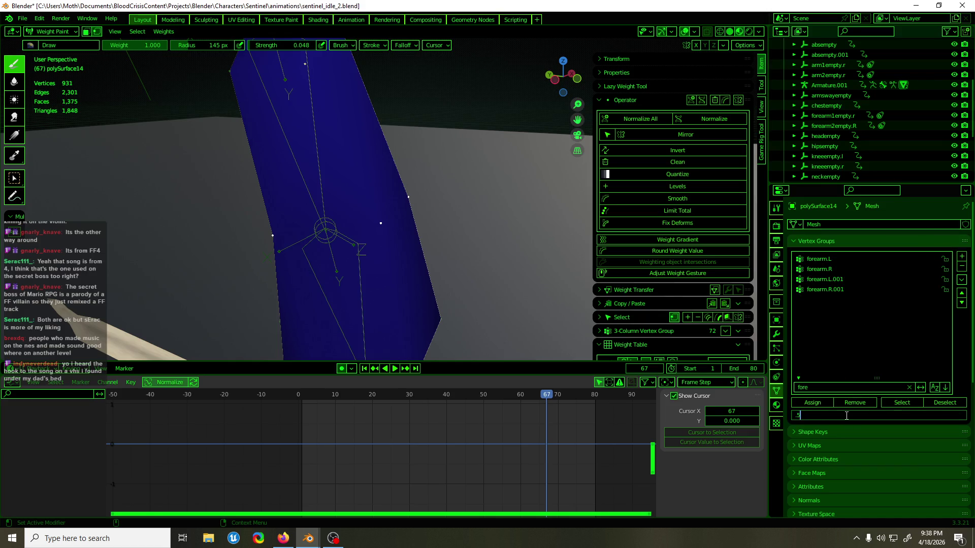
{"action": "key", "text": "Return"}
{"action": "left_click", "coordinate": [637, 102]}
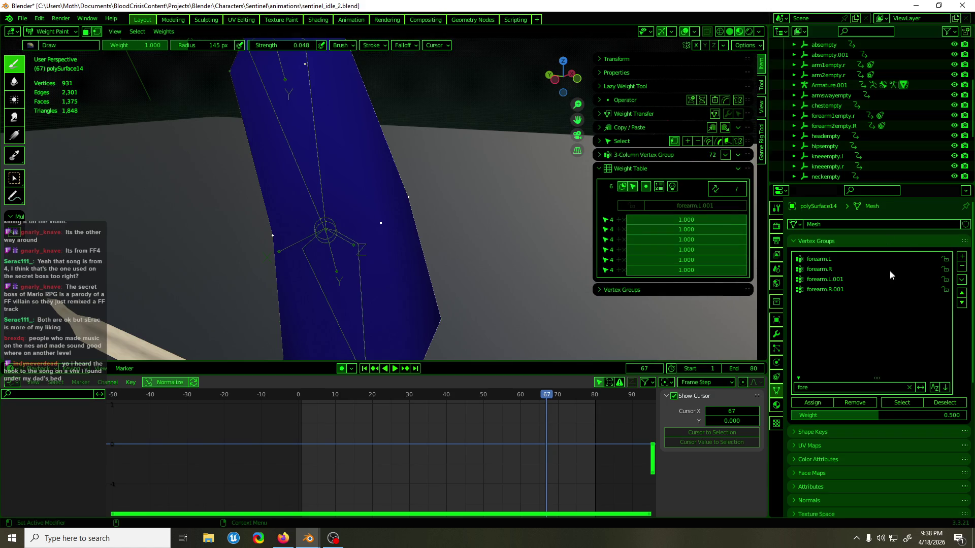
Step: Assign 0.5 weight to forearm.L and forearm.L.001, then return to Object Mode
{"action": "left_click", "coordinate": [842, 259]}
{"action": "left_click", "coordinate": [812, 403]}
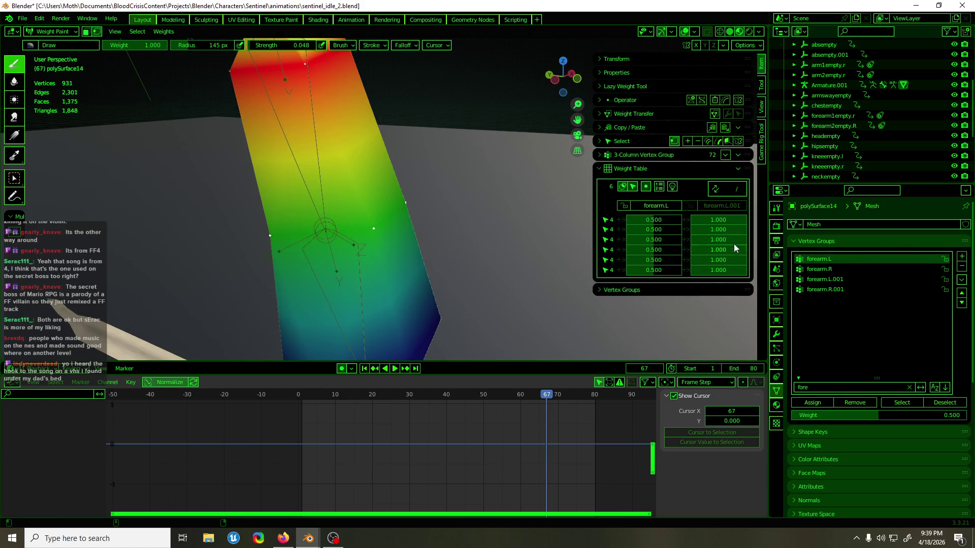
{"action": "left_click", "coordinate": [733, 206]}
{"action": "left_click", "coordinate": [813, 403]}
{"action": "mouse_move", "coordinate": [238, 147]}
{"action": "middle_mouse_down"}
{"action": "mouse_move", "coordinate": [283, 217]}
{"action": "mouse_move", "coordinate": [399, 238]}
{"action": "mouse_move", "coordinate": [442, 174]}
{"action": "mouse_move", "coordinate": [435, 207]}
{"action": "mouse_move", "coordinate": [444, 225]}
{"action": "mouse_move", "coordinate": [425, 222]}
{"action": "middle_mouse_up"}
{"action": "key", "text": "ctrl+Tab"}
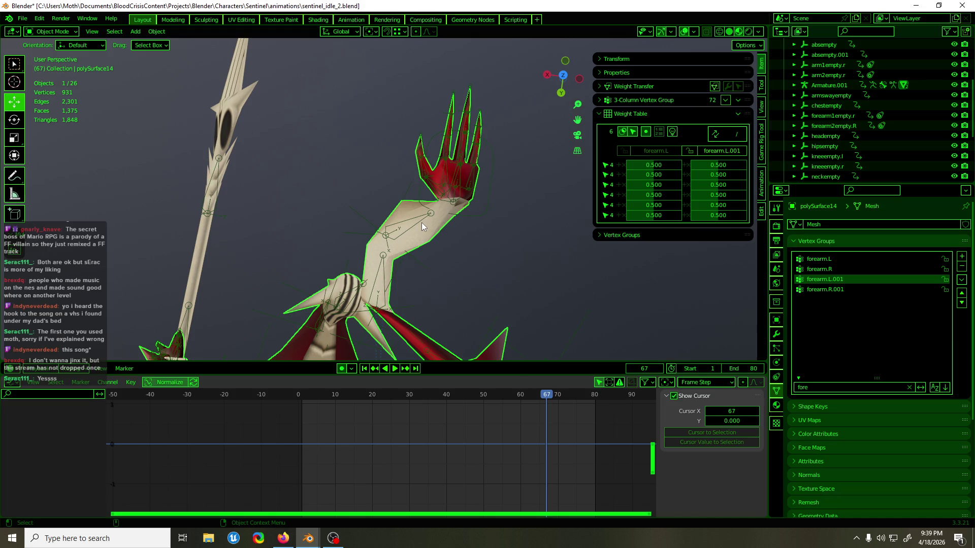
Step: Save sentinel_idle_2.blend, then play and scrub the idle loop from top view
{"action": "key", "text": "ctrl+s"}
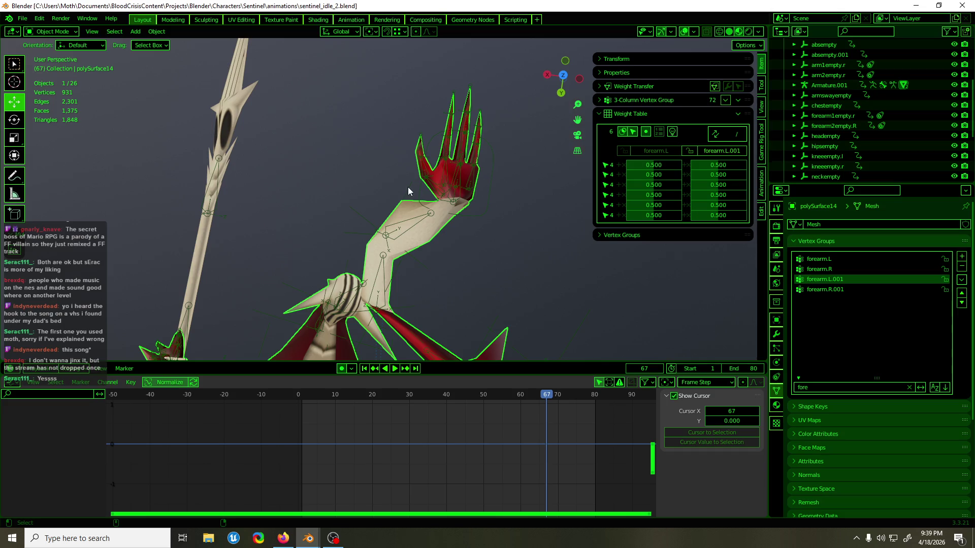
{"action": "key", "text": "KP_7"}
{"action": "key", "text": "space"}
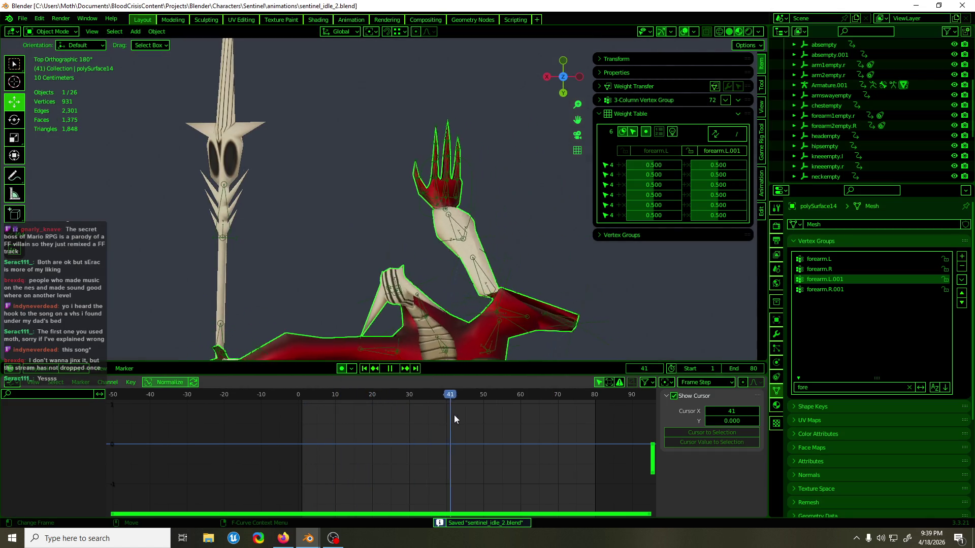
{"action": "mouse_move", "coordinate": [543, 428]}
{"action": "left_mouse_down"}
{"action": "mouse_move", "coordinate": [568, 419]}
{"action": "mouse_move", "coordinate": [346, 415]}
{"action": "mouse_move", "coordinate": [589, 419]}
{"action": "mouse_move", "coordinate": [316, 423]}
{"action": "left_mouse_up"}
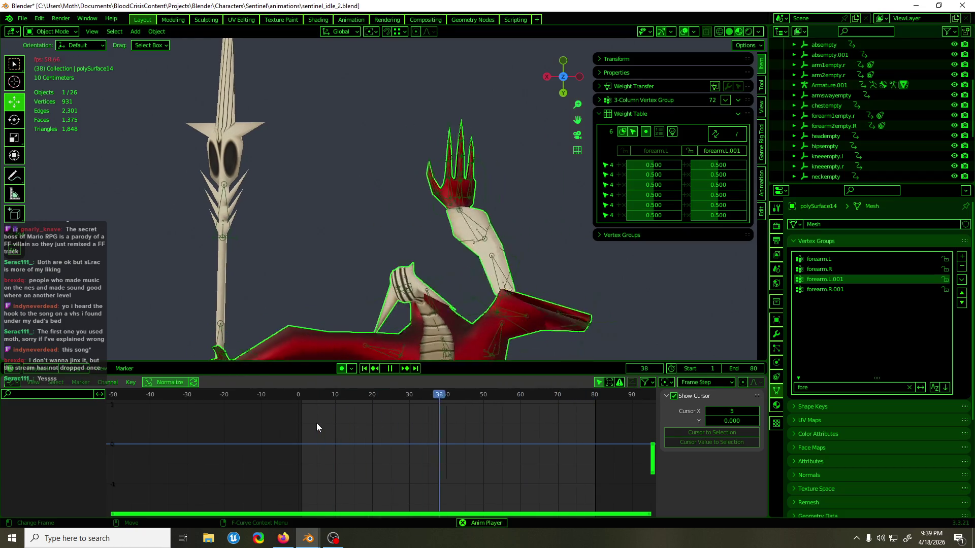
{"action": "key", "text": "space"}
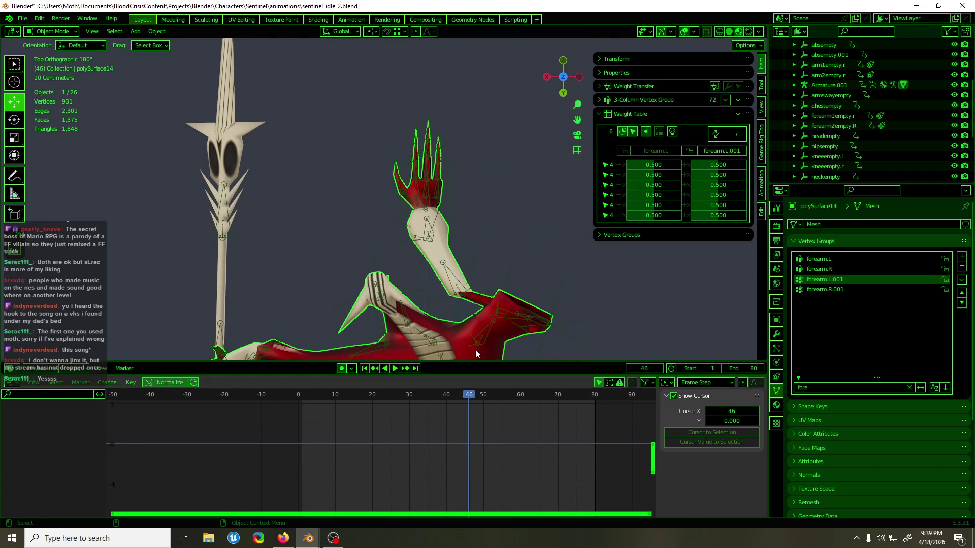
Step: Select arm2empty.r to show its location curves and replay from front view
{"action": "left_click", "coordinate": [553, 303]}
{"action": "mouse_move", "coordinate": [552, 303]}
{"action": "middle_mouse_down"}
{"action": "mouse_move", "coordinate": [428, 297]}
{"action": "mouse_move", "coordinate": [608, 189]}
{"action": "mouse_move", "coordinate": [607, 200]}
{"action": "mouse_move", "coordinate": [555, 143]}
{"action": "mouse_move", "coordinate": [553, 294]}
{"action": "middle_mouse_up"}
{"action": "key", "text": "KP_1"}
{"action": "key", "text": "space"}
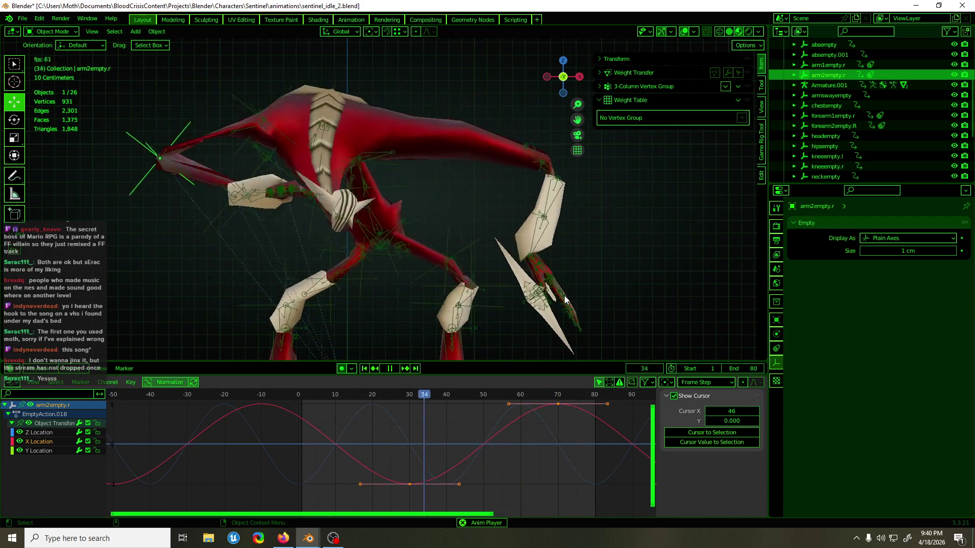
Step: Save, scrub to frame 33, and lower forearm1empty.r's key values by 0.12685 cm
{"action": "key", "text": "space"}
{"action": "key", "text": "ctrl+s"}
{"action": "mouse_move", "coordinate": [419, 244]}
{"action": "middle_mouse_down"}
{"action": "mouse_move", "coordinate": [283, 200]}
{"action": "mouse_move", "coordinate": [460, 255]}
{"action": "mouse_move", "coordinate": [516, 287]}
{"action": "mouse_move", "coordinate": [518, 317]}
{"action": "mouse_move", "coordinate": [484, 239]}
{"action": "mouse_move", "coordinate": [461, 245]}
{"action": "mouse_move", "coordinate": [400, 206]}
{"action": "mouse_move", "coordinate": [336, 188]}
{"action": "mouse_move", "coordinate": [458, 234]}
{"action": "mouse_move", "coordinate": [437, 318]}
{"action": "middle_mouse_up"}
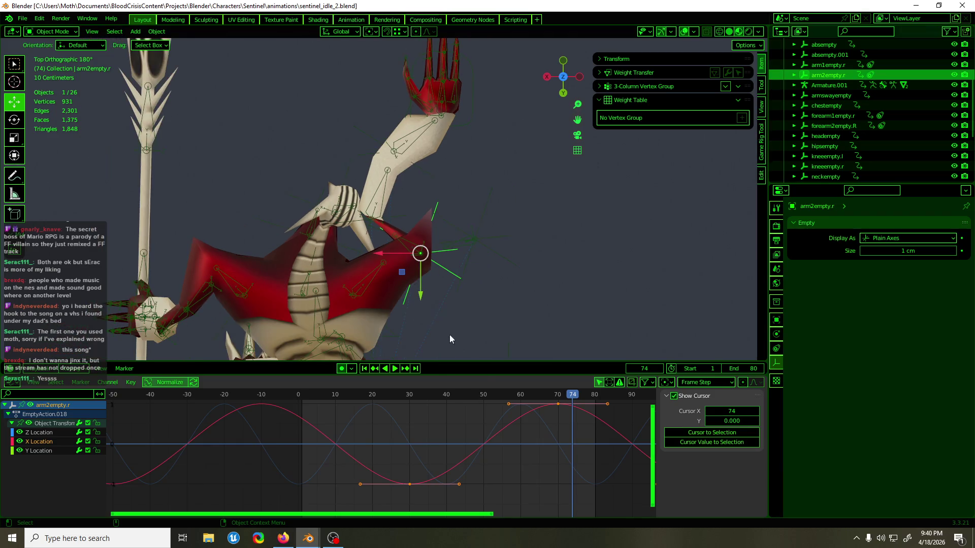
{"action": "mouse_move", "coordinate": [557, 395]}
{"action": "left_mouse_down"}
{"action": "mouse_move", "coordinate": [335, 403]}
{"action": "mouse_move", "coordinate": [540, 412]}
{"action": "left_mouse_up"}
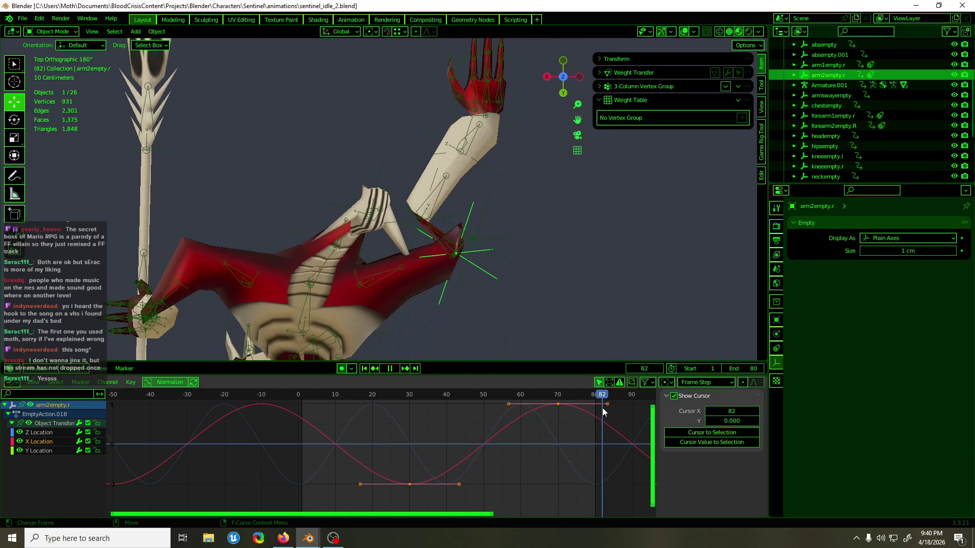
{"action": "left_click_drag", "start_coordinate": [602, 407], "coordinate": [419, 413]}
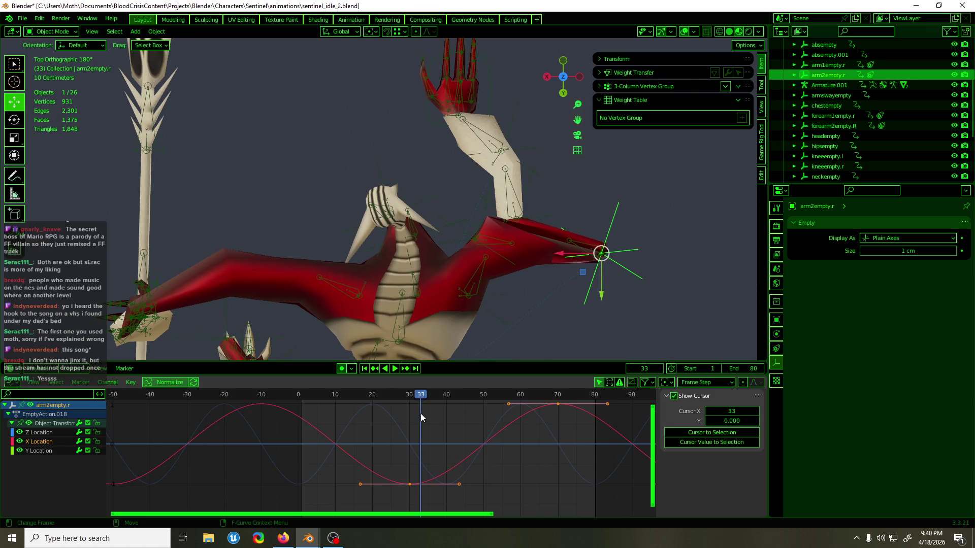
{"action": "left_click", "coordinate": [529, 179]}
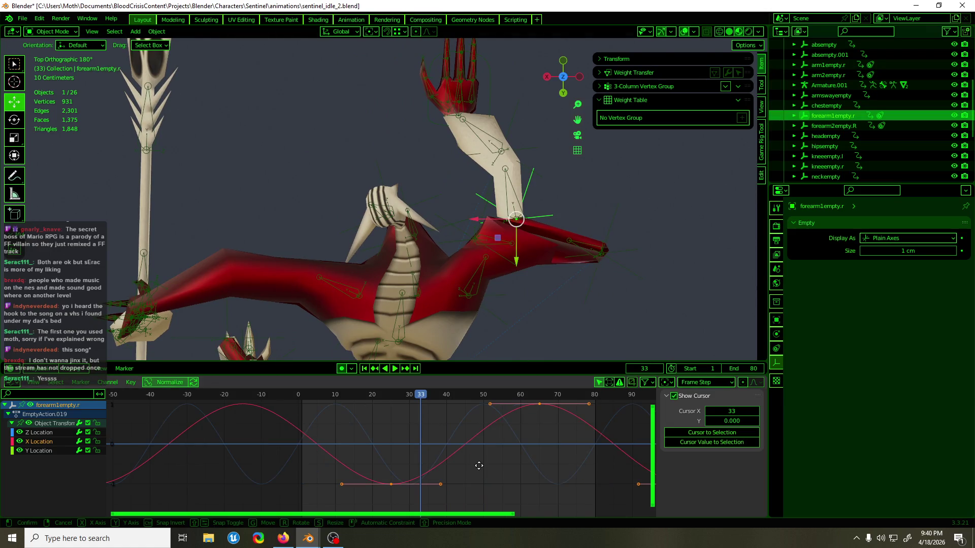
{"action": "left_click", "coordinate": [478, 470]}
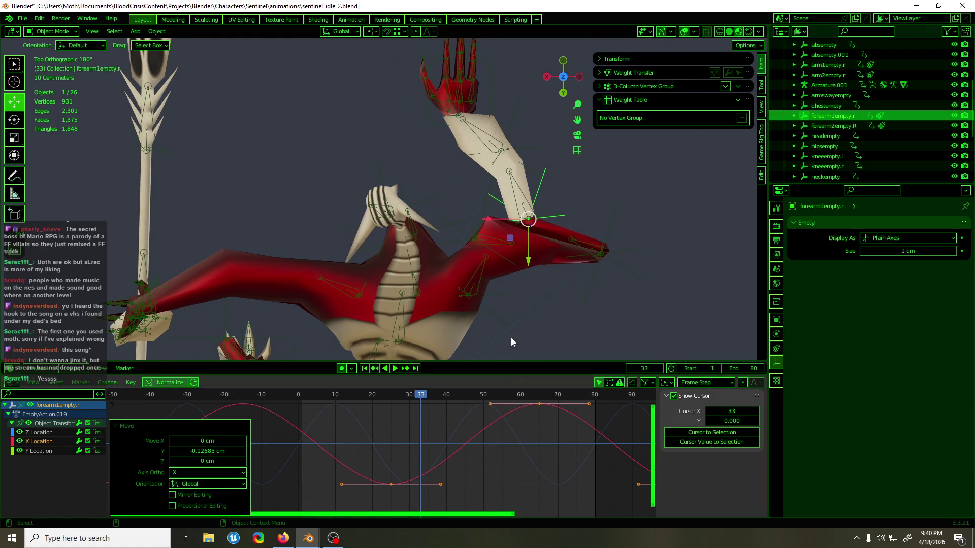
Step: Raise arm2empty.r's selected location keys by 0.34249 cm in value
{"action": "left_click", "coordinate": [608, 239]}
{"action": "mouse_move", "coordinate": [429, 397]}
{"action": "left_mouse_down"}
{"action": "mouse_move", "coordinate": [318, 406]}
{"action": "mouse_move", "coordinate": [581, 409]}
{"action": "mouse_move", "coordinate": [514, 416]}
{"action": "mouse_move", "coordinate": [300, 406]}
{"action": "mouse_move", "coordinate": [419, 406]}
{"action": "mouse_move", "coordinate": [395, 407]}
{"action": "left_mouse_up"}
{"action": "key", "text": "g"}
{"action": "key", "text": "y"}
{"action": "left_click", "coordinate": [512, 403]}
{"action": "key", "text": "g"}
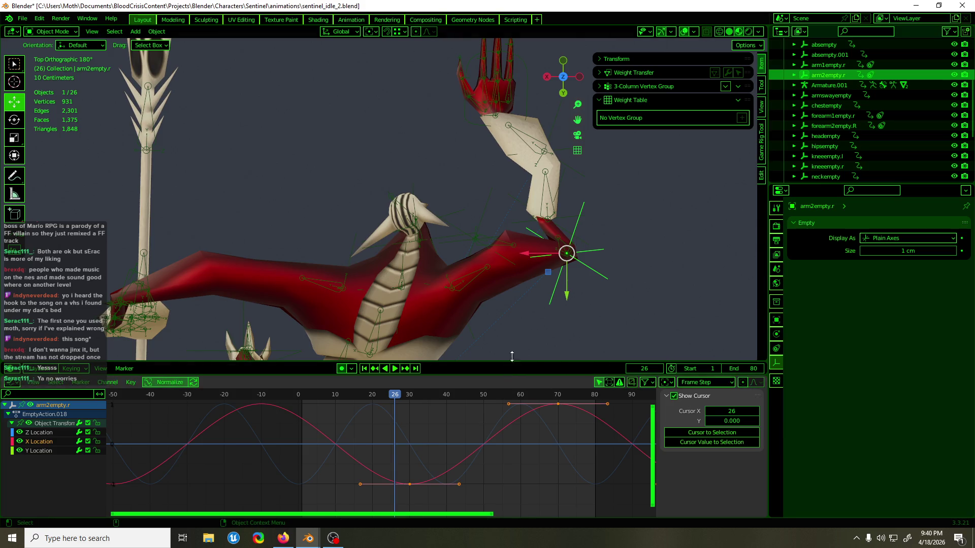
Step: Stop playback at frame 30 and readjust arm2empty.r's key values vertically
{"action": "left_click", "coordinate": [564, 219]}
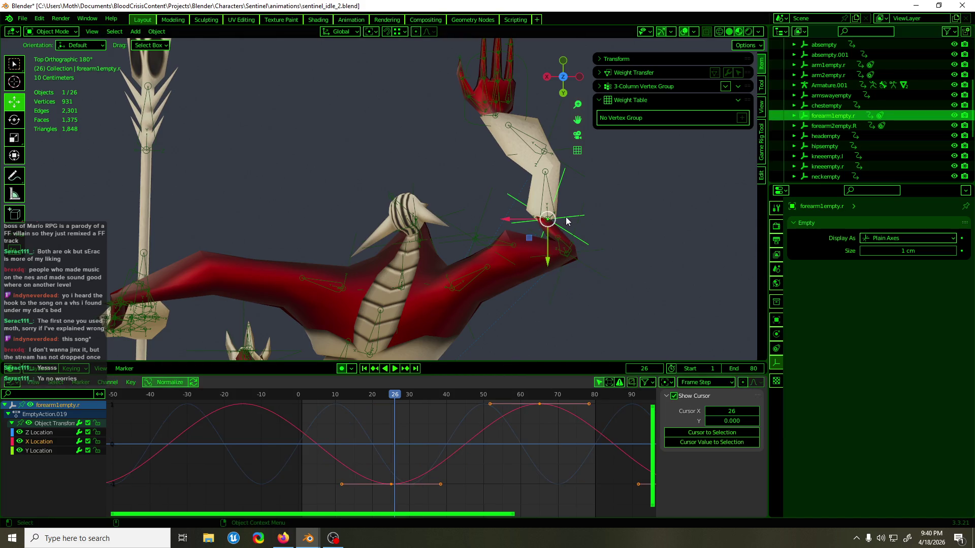
{"action": "key", "text": "space"}
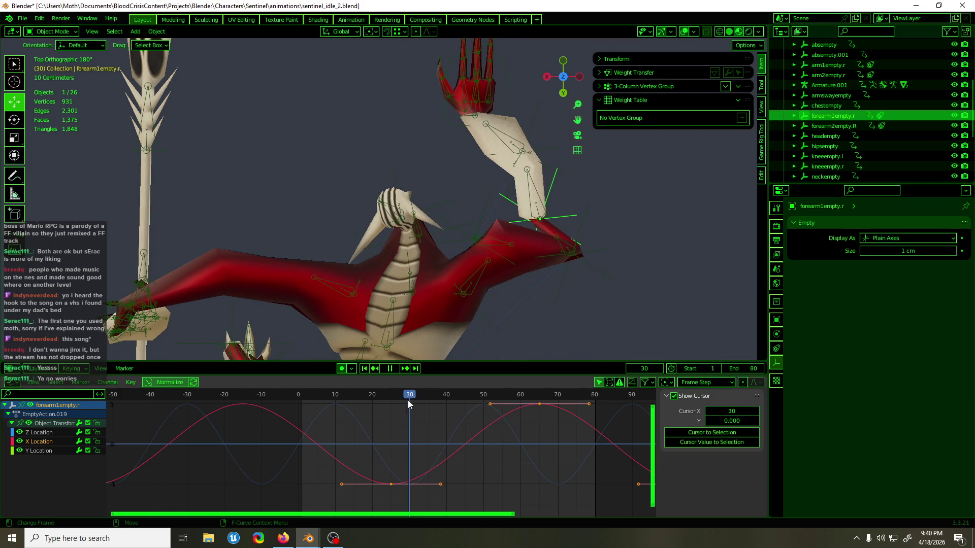
{"action": "key", "text": "space"}
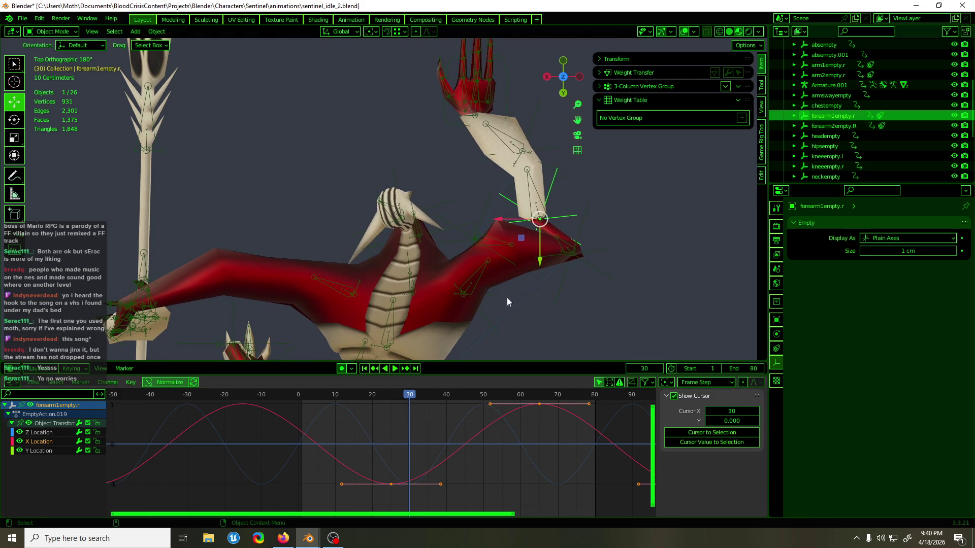
{"action": "left_click", "coordinate": [583, 257]}
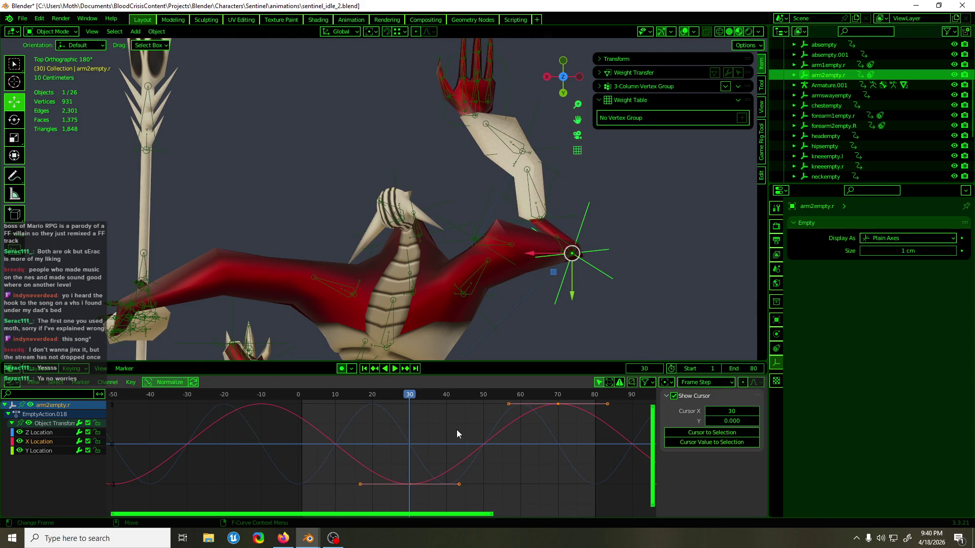
{"action": "key", "text": "g"}
{"action": "key", "text": "y"}
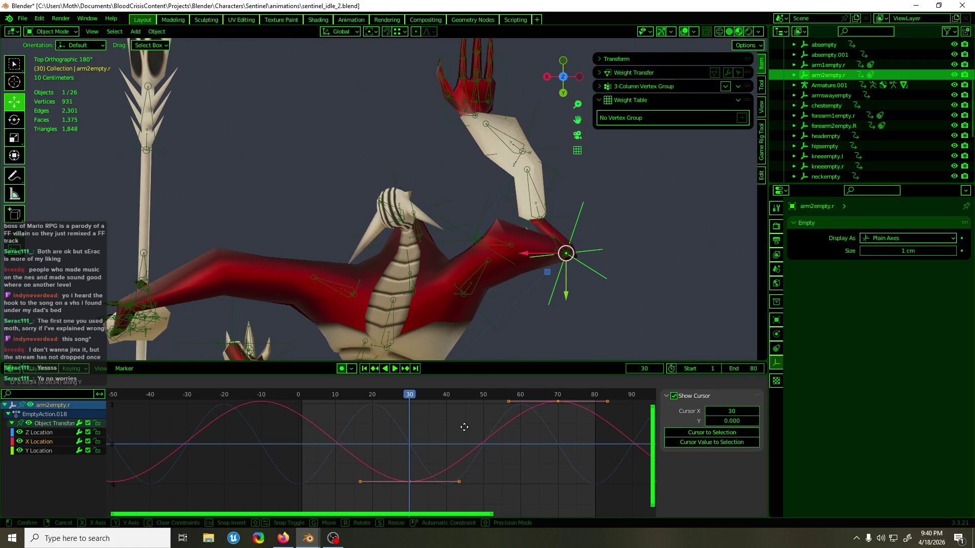
{"action": "left_click", "coordinate": [464, 426]}
{"action": "mouse_move", "coordinate": [404, 395]}
{"action": "left_mouse_down"}
{"action": "mouse_move", "coordinate": [328, 394]}
{"action": "mouse_move", "coordinate": [403, 399]}
{"action": "mouse_move", "coordinate": [376, 398]}
{"action": "left_mouse_up"}
Step: Lower forearm1empty.r's key values by about 0.32 cm and replay the loop
{"action": "left_click", "coordinate": [565, 214]}
{"action": "key", "text": "g"}
{"action": "key", "text": "y"}
{"action": "left_click", "coordinate": [449, 411]}
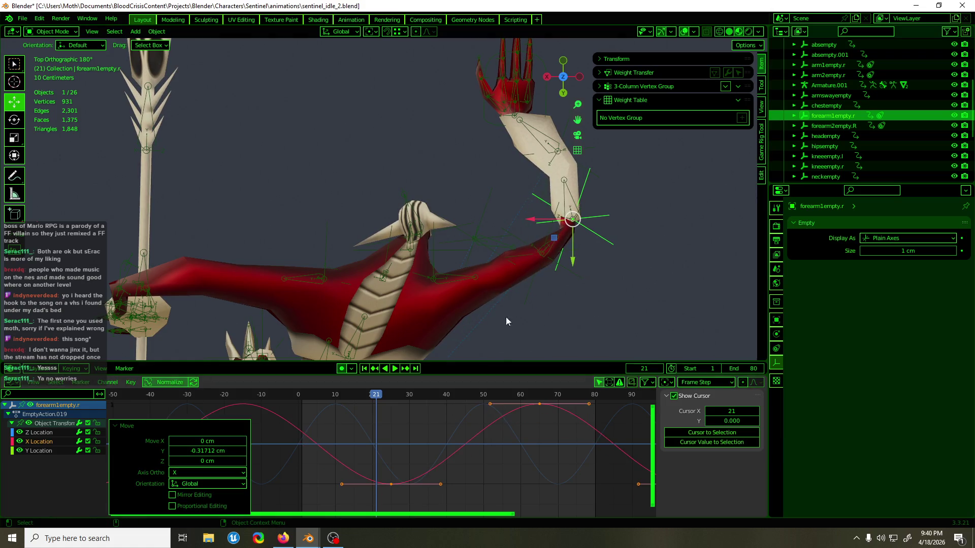
{"action": "key", "text": "space"}
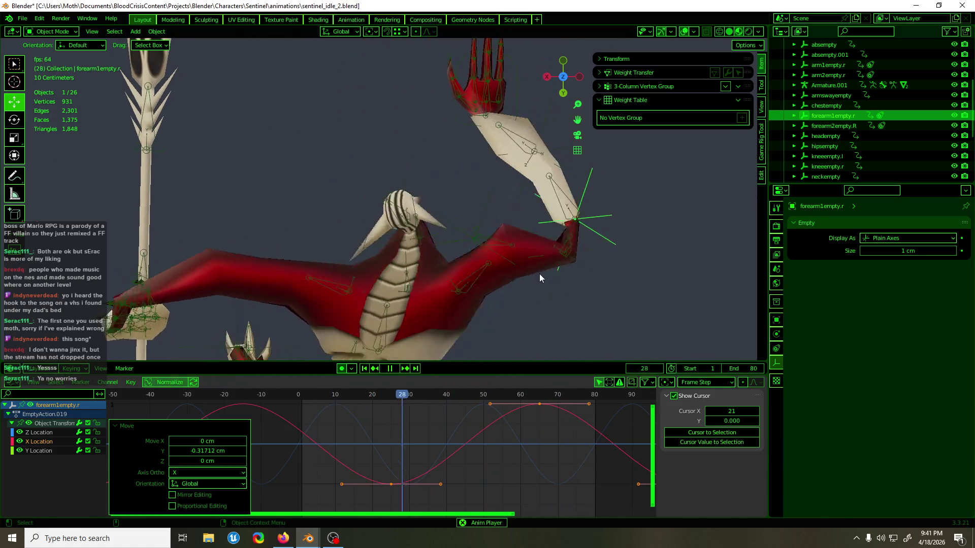
{"action": "key", "text": "space"}
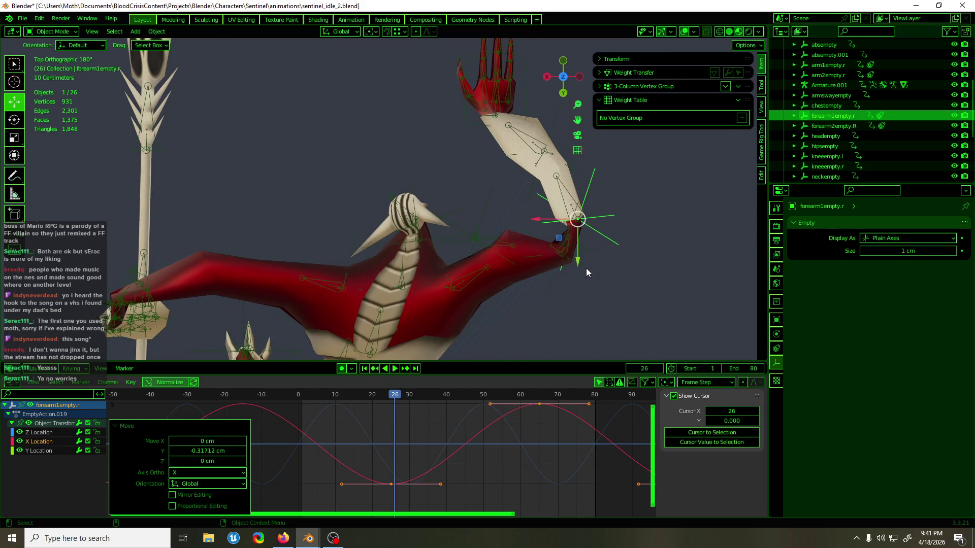
Step: Compare arm2empty.r and forearm1empty.r curves while scrubbing, then select forearm2empty.R
{"action": "left_click", "coordinate": [582, 276]}
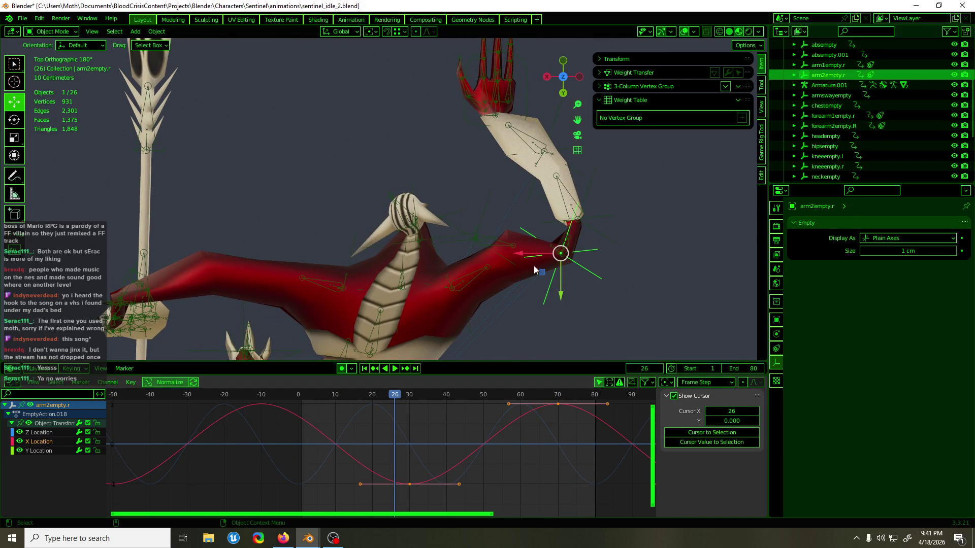
{"action": "left_click", "coordinate": [600, 217]}
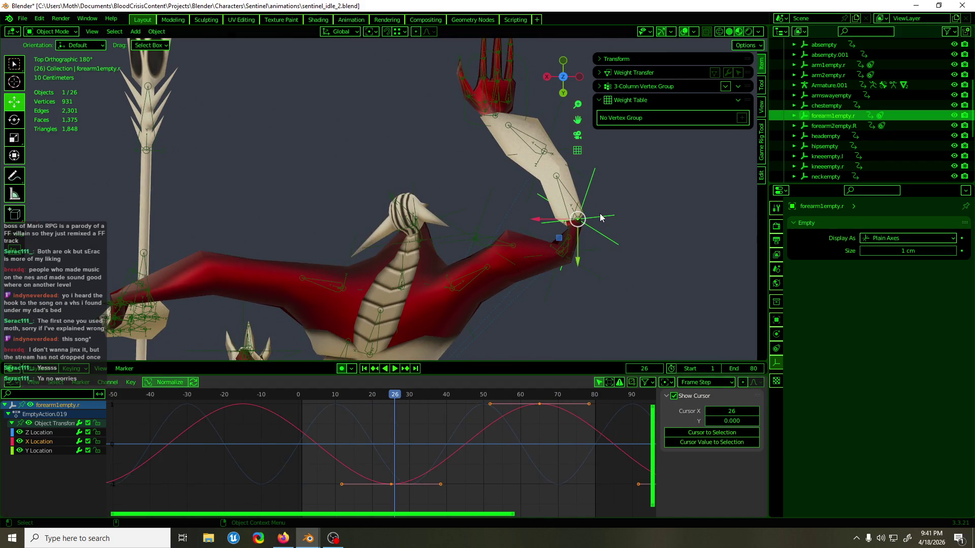
{"action": "left_click", "coordinate": [589, 266]}
{"action": "mouse_move", "coordinate": [391, 399]}
{"action": "left_mouse_down"}
{"action": "mouse_move", "coordinate": [331, 400]}
{"action": "mouse_move", "coordinate": [544, 403]}
{"action": "left_mouse_up"}
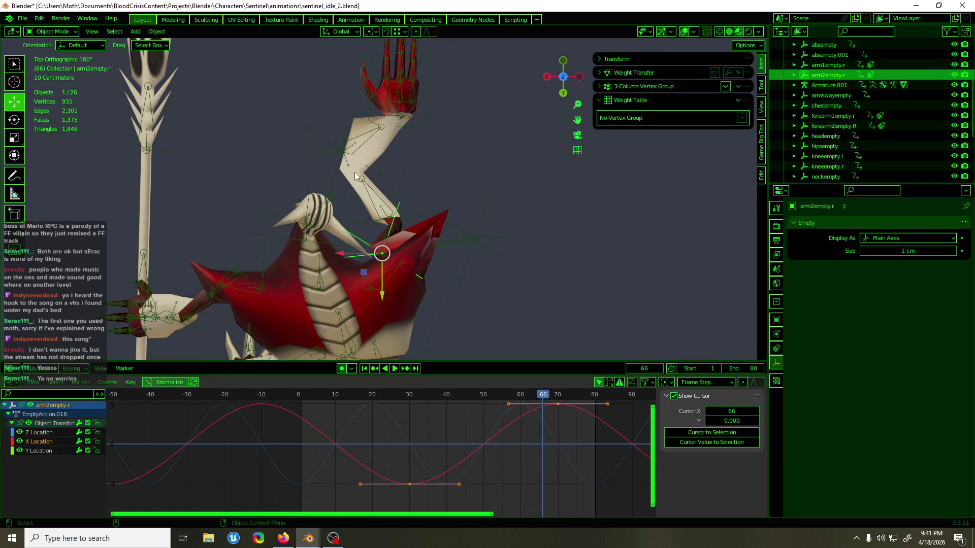
{"action": "left_click", "coordinate": [334, 179]}
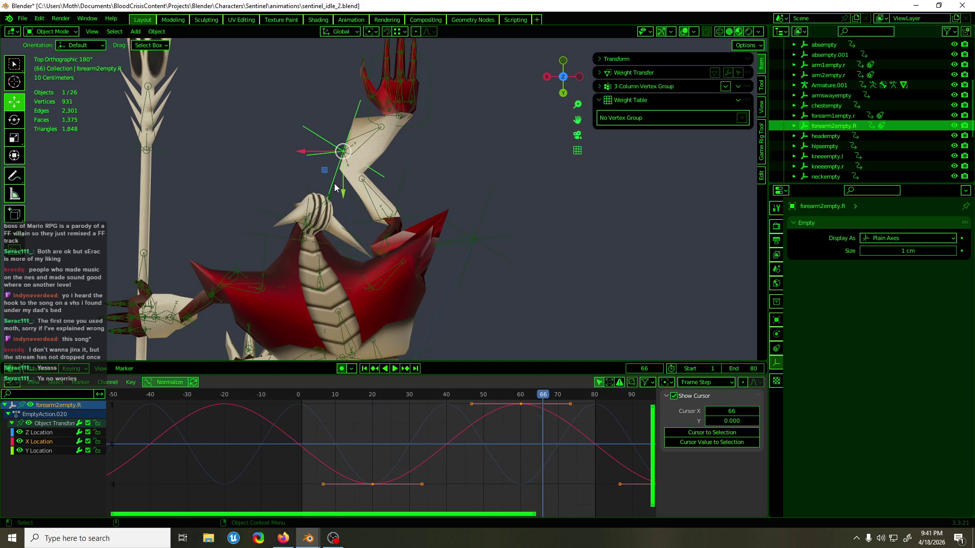
Step: Lower forearm2empty.R's key values and scrub, stopping playback at frame 7
{"action": "key", "text": "y"}
{"action": "left_click", "coordinate": [549, 429]}
{"action": "mouse_move", "coordinate": [543, 395]}
{"action": "left_mouse_down"}
{"action": "mouse_move", "coordinate": [300, 411]}
{"action": "mouse_move", "coordinate": [477, 396]}
{"action": "mouse_move", "coordinate": [570, 400]}
{"action": "left_mouse_up"}
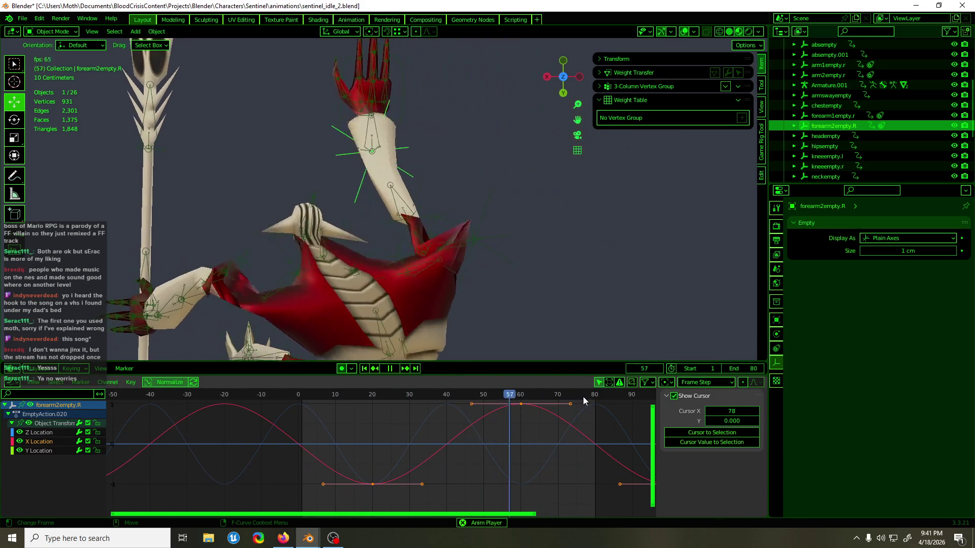
{"action": "key", "text": "space"}
Step: Orbit around the right arm and select arm1empty.r to show its curves
{"action": "left_click", "coordinate": [508, 263]}
{"action": "left_click", "coordinate": [509, 263]}
{"action": "mouse_move", "coordinate": [509, 264]}
{"action": "middle_mouse_down"}
{"action": "mouse_move", "coordinate": [504, 284]}
{"action": "mouse_move", "coordinate": [531, 298]}
{"action": "mouse_move", "coordinate": [532, 309]}
{"action": "middle_mouse_up"}
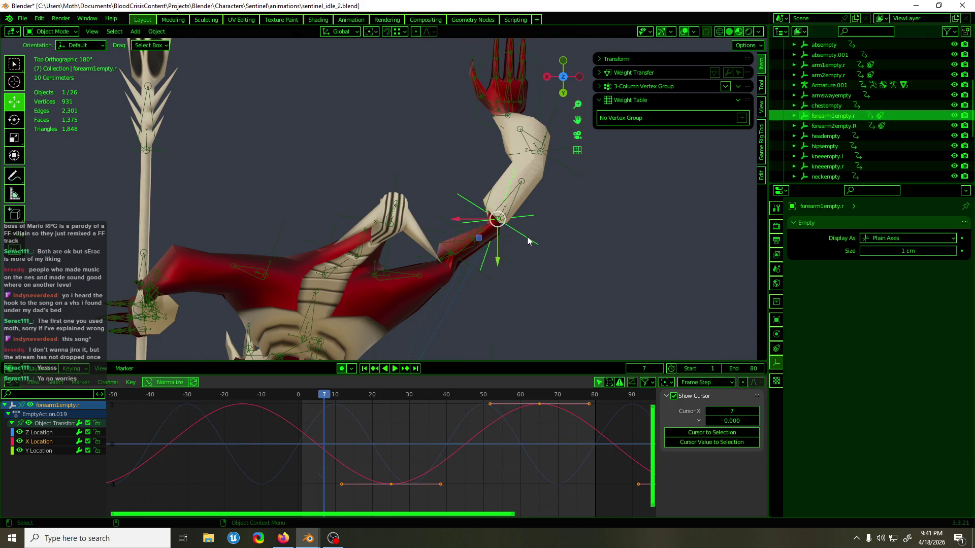
{"action": "mouse_move", "coordinate": [527, 247]}
{"action": "middle_mouse_down"}
{"action": "mouse_move", "coordinate": [443, 178]}
{"action": "mouse_move", "coordinate": [465, 191]}
{"action": "middle_mouse_up"}
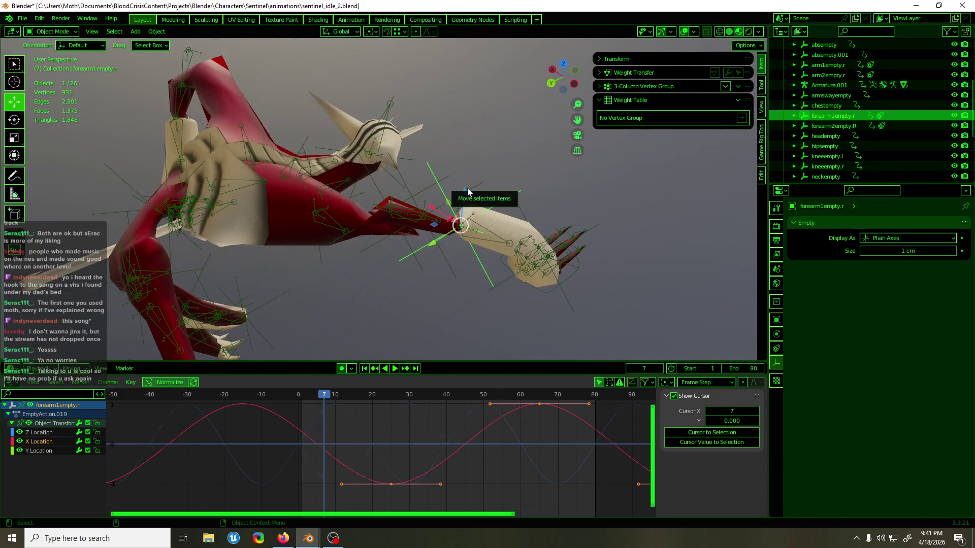
{"action": "left_click", "coordinate": [467, 191]}
{"action": "middle_click_drag", "start_coordinate": [464, 230], "coordinate": [540, 293]}
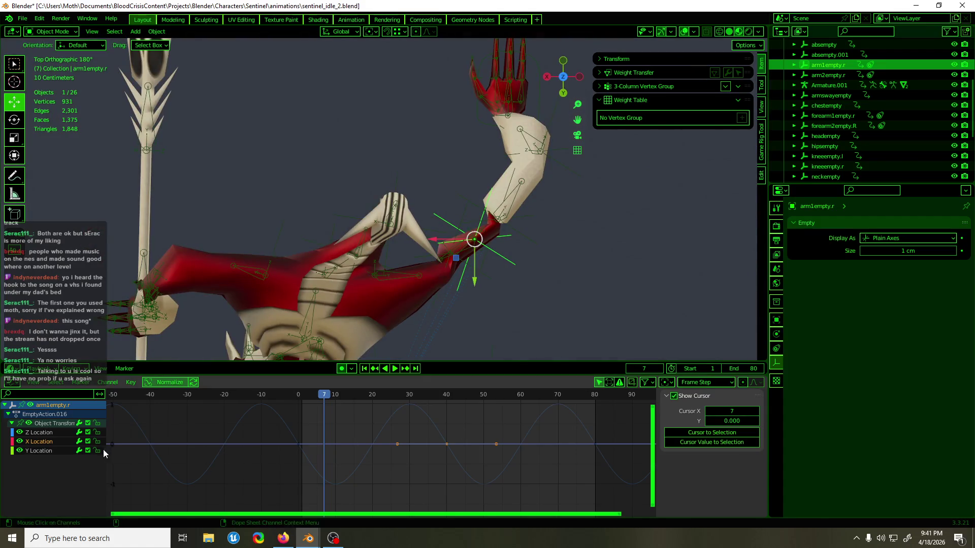
Step: Duplicate arm1empty.r's X Location keys and paste them at frame 0
{"action": "left_click_drag", "start_coordinate": [449, 463], "coordinate": [441, 464]}
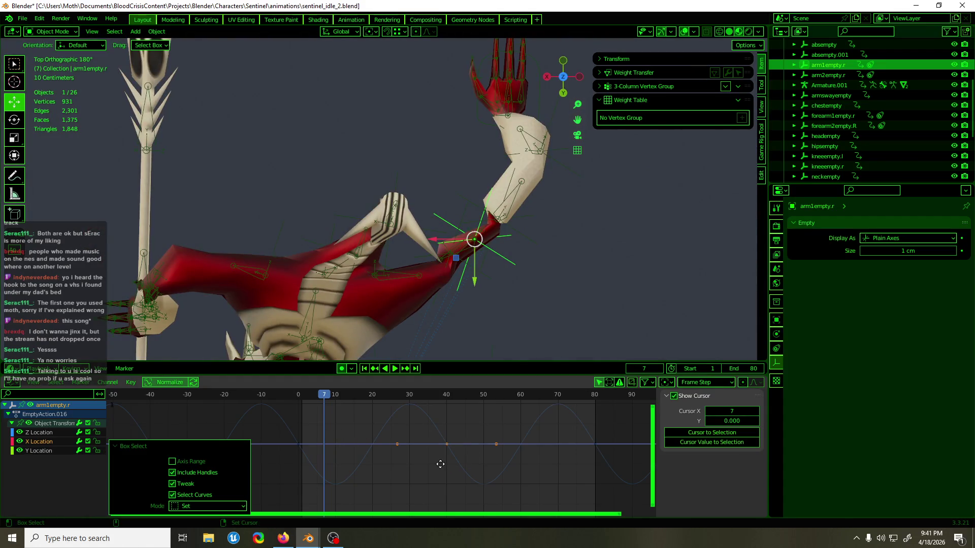
{"action": "key", "text": "g"}
{"action": "key", "text": "x"}
{"action": "key", "text": "Escape"}
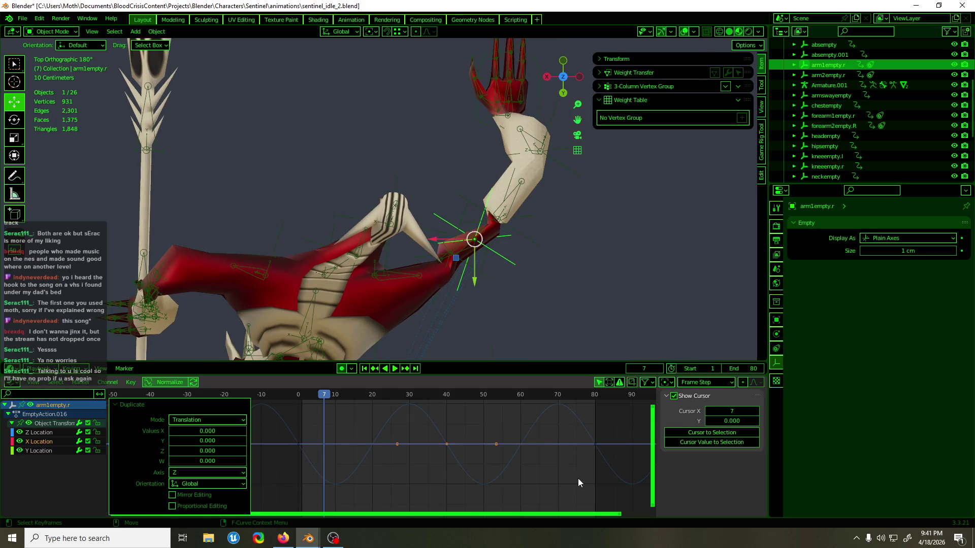
{"action": "left_click_drag", "start_coordinate": [435, 395], "coordinate": [446, 403]}
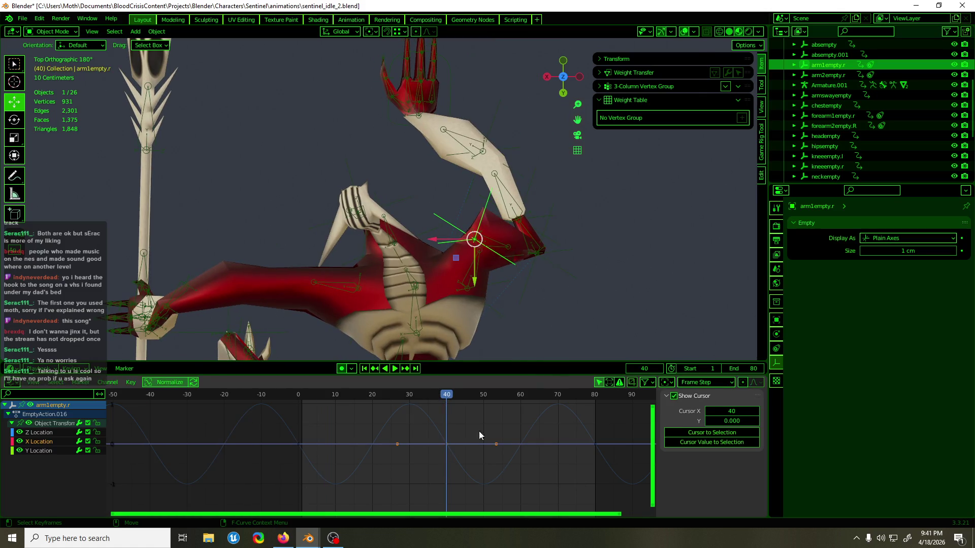
{"action": "left_click", "coordinate": [489, 504]}
{"action": "left_click", "coordinate": [300, 400]}
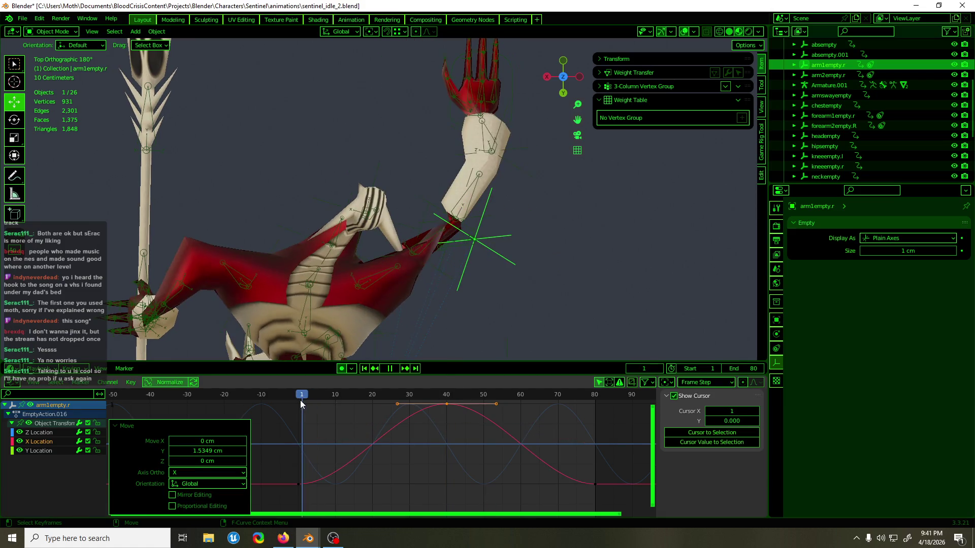
{"action": "key", "text": "ctrl+v"}
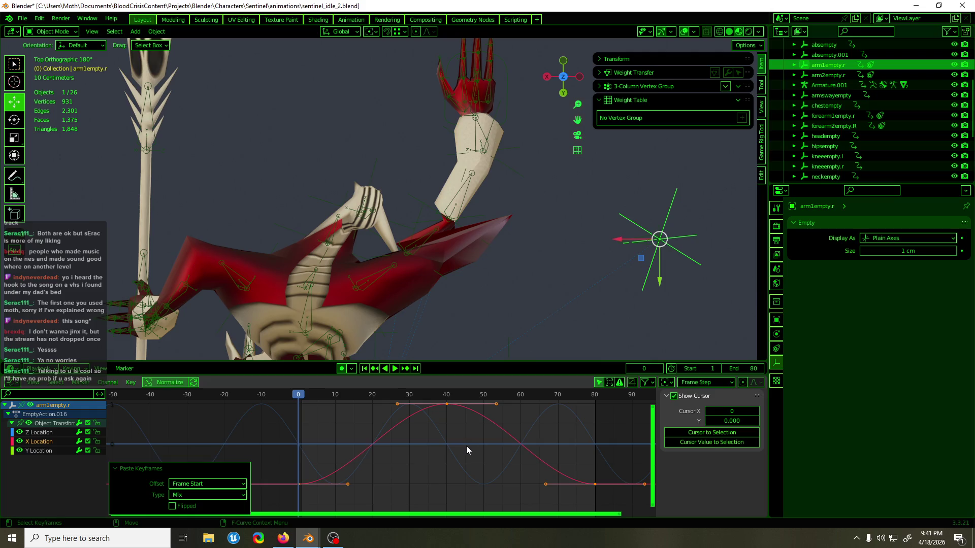
Step: Add a Cycles F-Curve modifier and set Make Cyclic extrapolation on the curve
{"action": "key", "text": "F3"}
{"action": "left_click", "coordinate": [507, 421]}
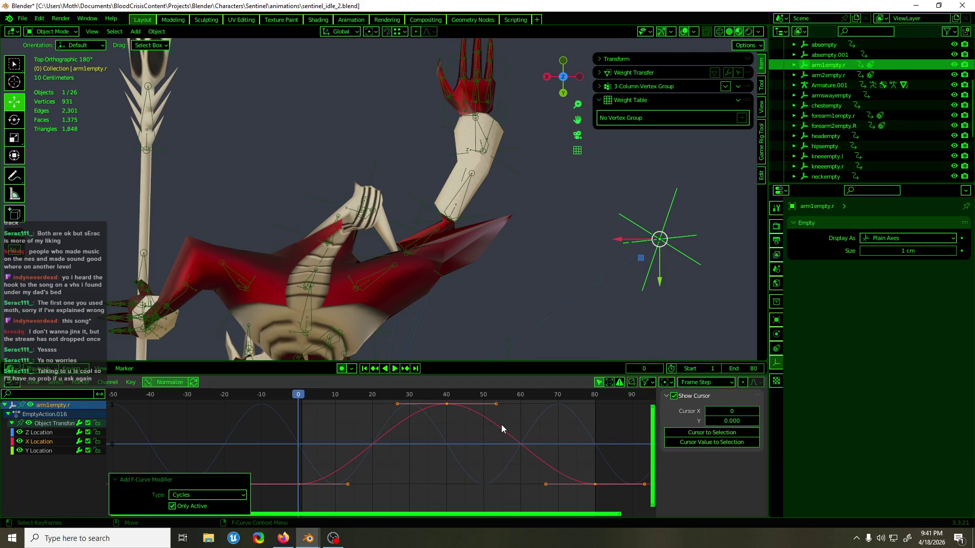
{"action": "key", "text": "F3"}
{"action": "type", "text": "cyc"}
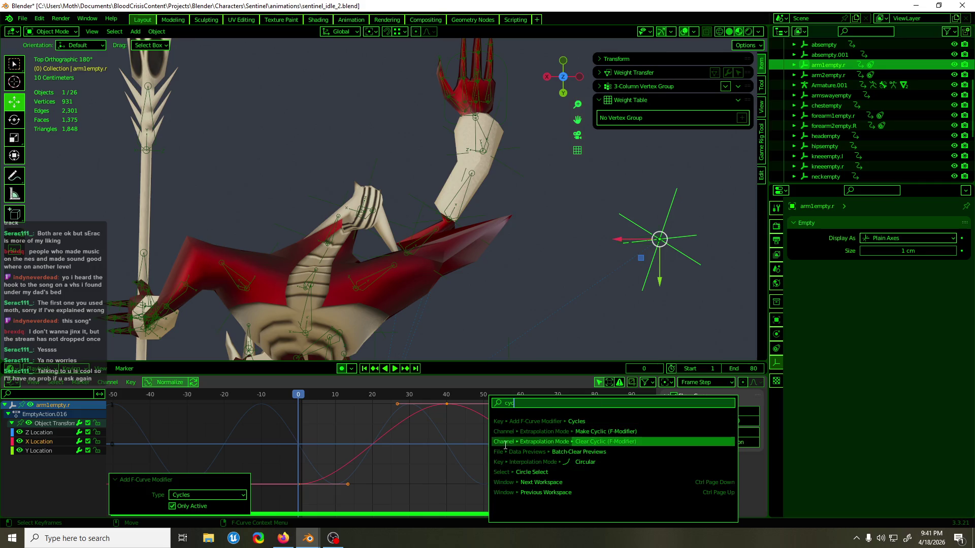
{"action": "left_click", "coordinate": [516, 437]}
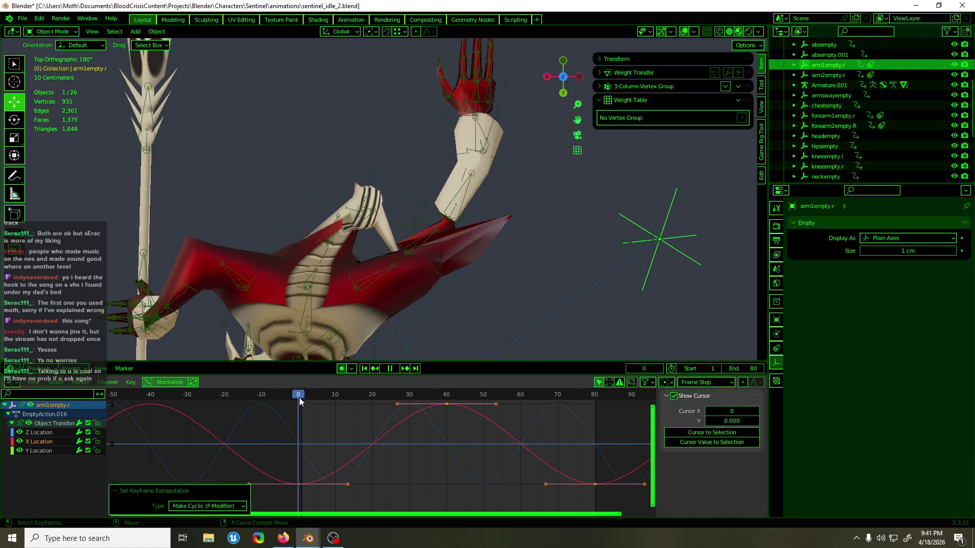
Step: Preview the loop from the front and scale arm1empty.r's X Location keys vertically
{"action": "mouse_move", "coordinate": [484, 416]}
{"action": "left_mouse_down"}
{"action": "mouse_move", "coordinate": [571, 415]}
{"action": "mouse_move", "coordinate": [391, 415]}
{"action": "mouse_move", "coordinate": [512, 413]}
{"action": "left_mouse_up"}
{"action": "mouse_move", "coordinate": [568, 292]}
{"action": "middle_mouse_down"}
{"action": "mouse_move", "coordinate": [344, 226]}
{"action": "mouse_move", "coordinate": [314, 184]}
{"action": "middle_mouse_up"}
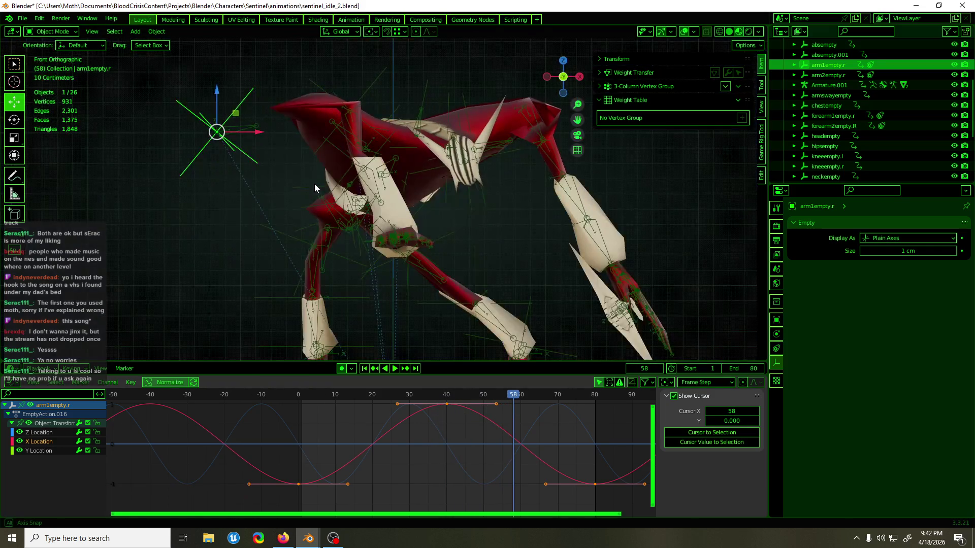
{"action": "key", "text": "space"}
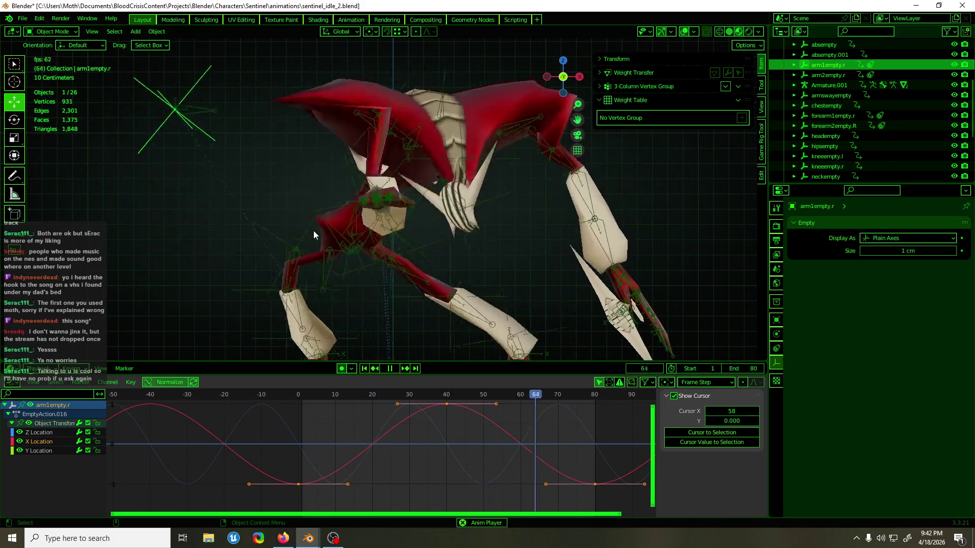
{"action": "key", "text": "s"}
{"action": "key", "text": "y"}
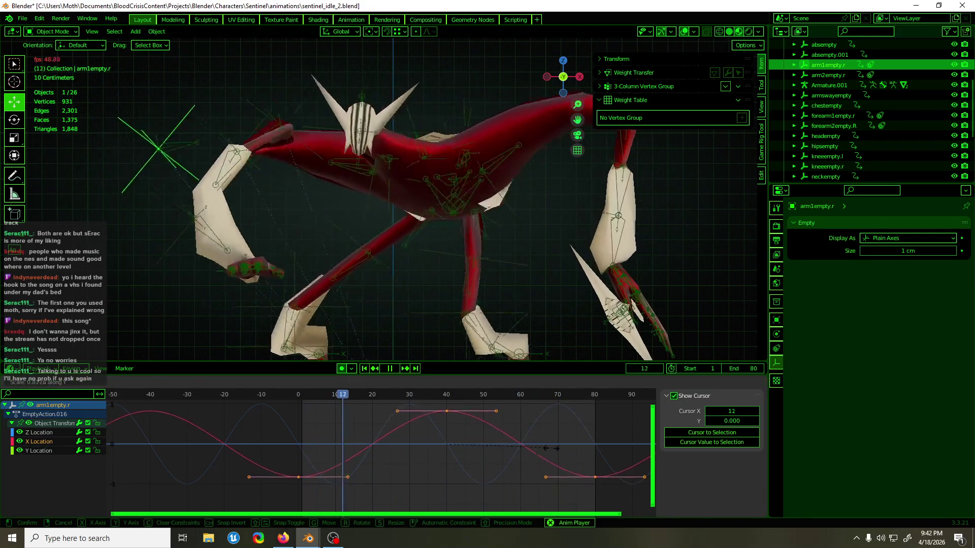
{"action": "left_click", "coordinate": [503, 455]}
{"action": "key", "text": "space"}
Step: Shift the X Location keys 21 frames later, checking from the top view
{"action": "mouse_move", "coordinate": [502, 325]}
{"action": "middle_mouse_down"}
{"action": "mouse_move", "coordinate": [476, 322]}
{"action": "mouse_move", "coordinate": [538, 339]}
{"action": "middle_mouse_up"}
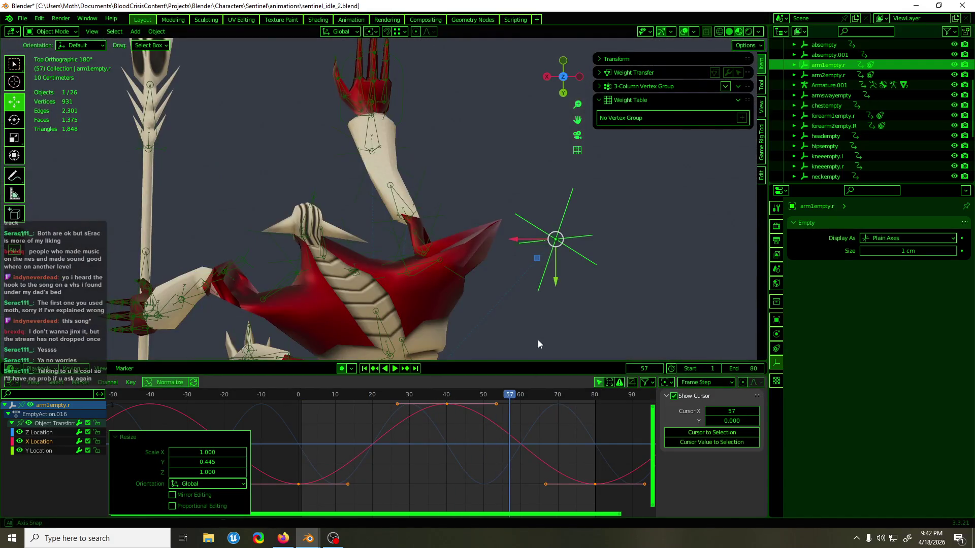
{"action": "key", "text": "space"}
{"action": "left_click_drag", "start_coordinate": [414, 422], "coordinate": [423, 428]}
{"action": "key", "text": "space"}
{"action": "key", "text": "g"}
{"action": "key", "text": "x"}
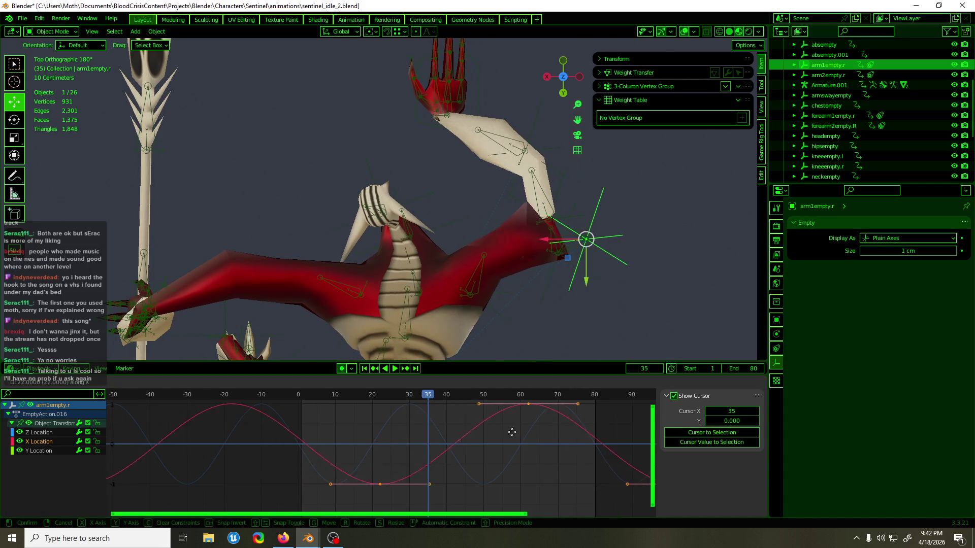
{"action": "left_click", "coordinate": [555, 426]}
Step: Retune the swing: scale the key values by 1.416 and lower them 0.4186 cm
{"action": "key", "text": "space"}
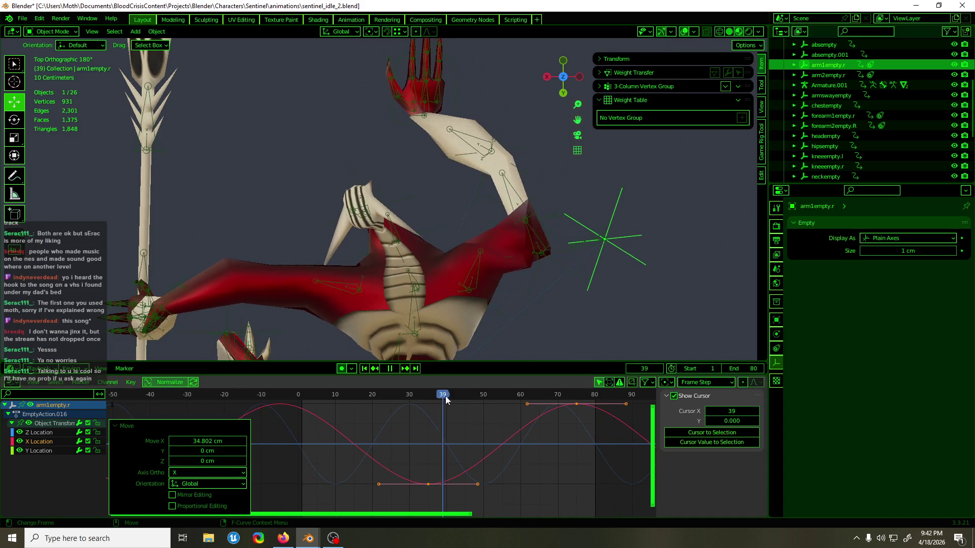
{"action": "key", "text": "space"}
{"action": "left_click", "coordinate": [553, 412]}
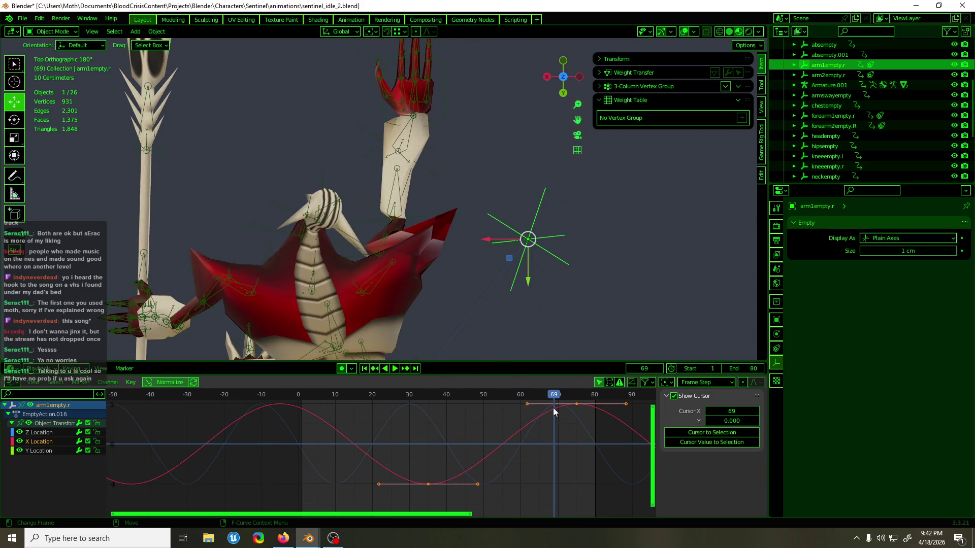
{"action": "left_click", "coordinate": [551, 427]}
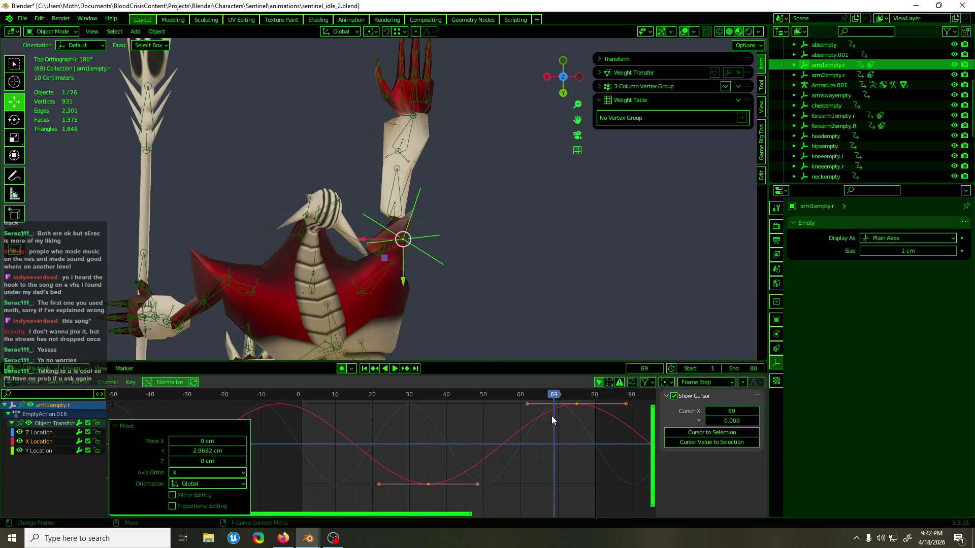
{"action": "key", "text": "space"}
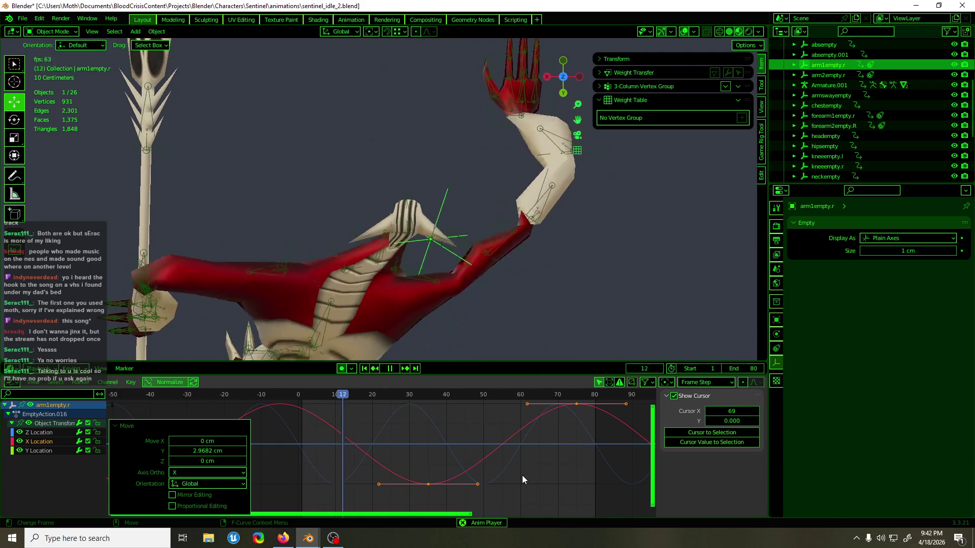
{"action": "key", "text": "s"}
{"action": "key", "text": "y"}
{"action": "mouse_move", "coordinate": [496, 480]}
{"action": "left_click", "coordinate": [495, 481]}
{"action": "key", "text": "g"}
{"action": "key", "text": "y"}
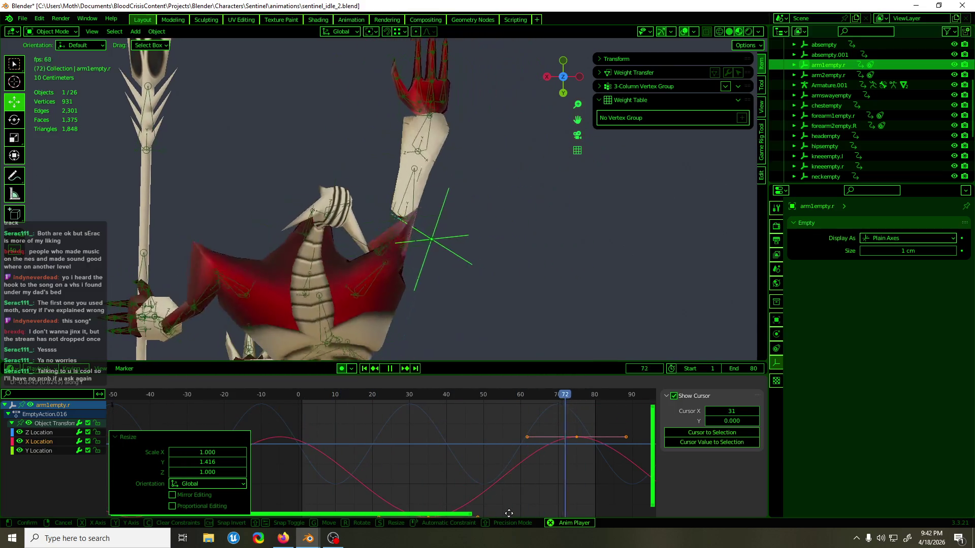
{"action": "left_click", "coordinate": [510, 498]}
Step: Review the arm playback around frames 30–40 and move the selected keyframes
{"action": "mouse_move", "coordinate": [542, 321]}
{"action": "middle_mouse_down"}
{"action": "mouse_move", "coordinate": [420, 226]}
{"action": "mouse_move", "coordinate": [473, 214]}
{"action": "mouse_move", "coordinate": [358, 228]}
{"action": "mouse_move", "coordinate": [432, 232]}
{"action": "middle_mouse_up"}
{"action": "key", "text": "space"}
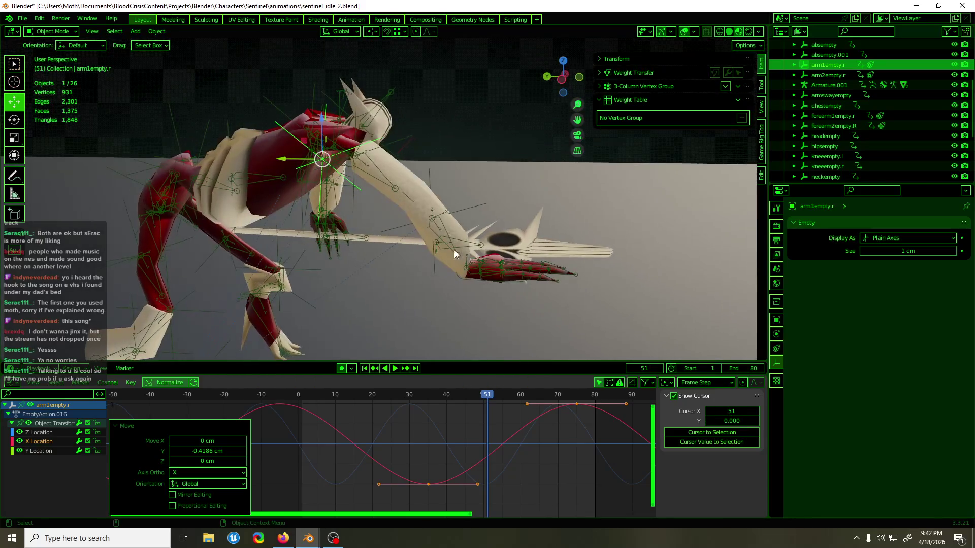
{"action": "key", "text": "space"}
{"action": "left_click_drag", "start_coordinate": [472, 396], "coordinate": [402, 398]}
{"action": "key", "text": "space"}
{"action": "mouse_move", "coordinate": [371, 297]}
{"action": "middle_mouse_down"}
{"action": "mouse_move", "coordinate": [433, 265]}
{"action": "mouse_move", "coordinate": [490, 196]}
{"action": "middle_mouse_up"}
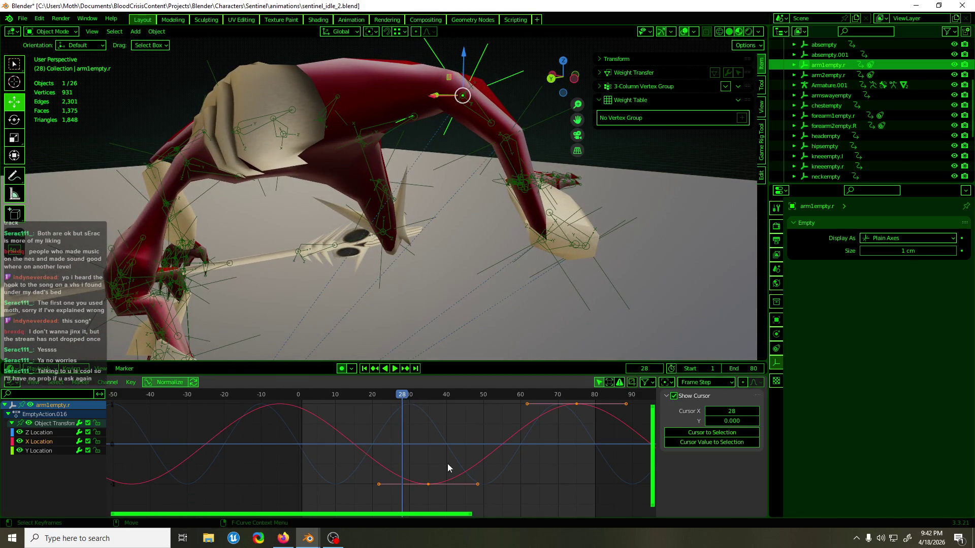
{"action": "left_click_drag", "start_coordinate": [434, 401], "coordinate": [446, 400]}
{"action": "key", "text": "g"}
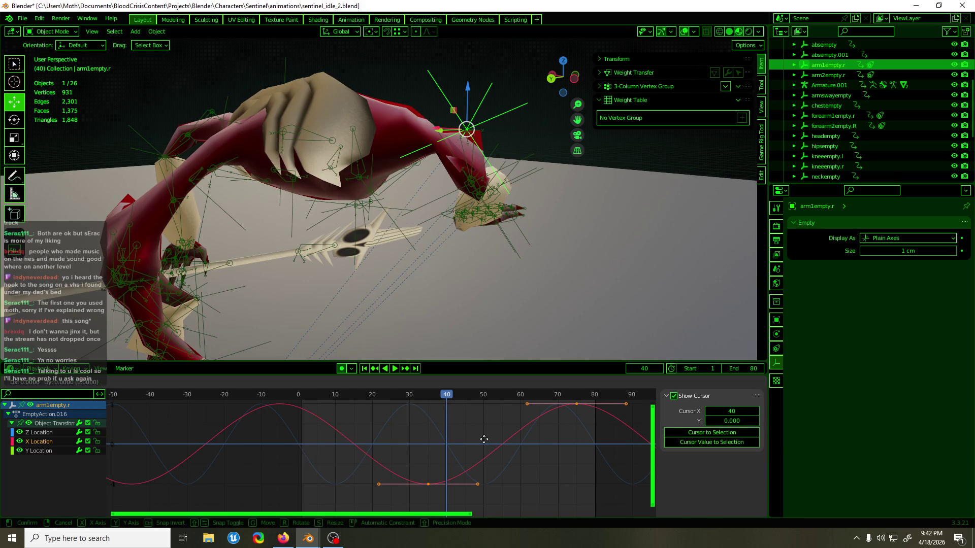
{"action": "left_click", "coordinate": [502, 441]}
Step: Inspect the forearm1empty.r and arm2empty.r empties, then select arm1empty.r
{"action": "middle_click_drag", "start_coordinate": [513, 289], "coordinate": [504, 273]}
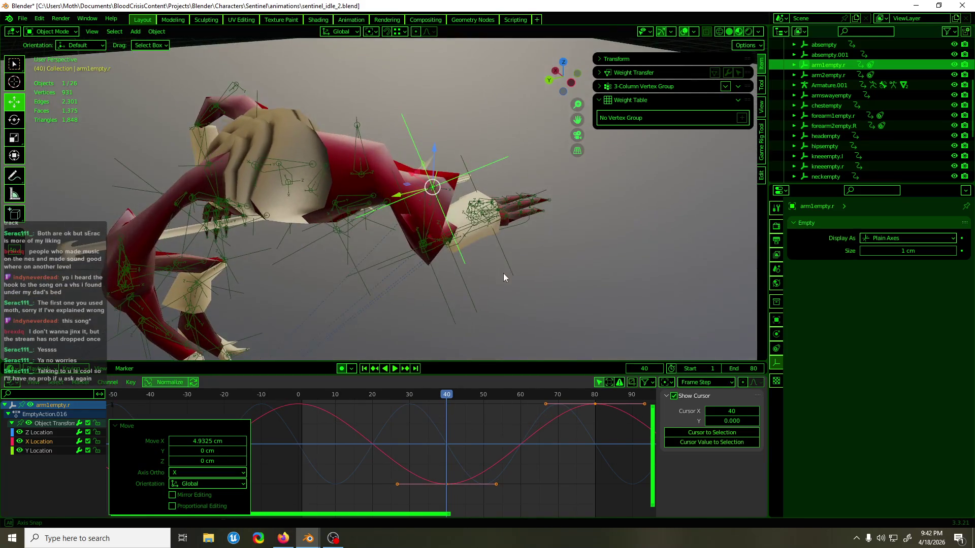
{"action": "left_click", "coordinate": [465, 286]}
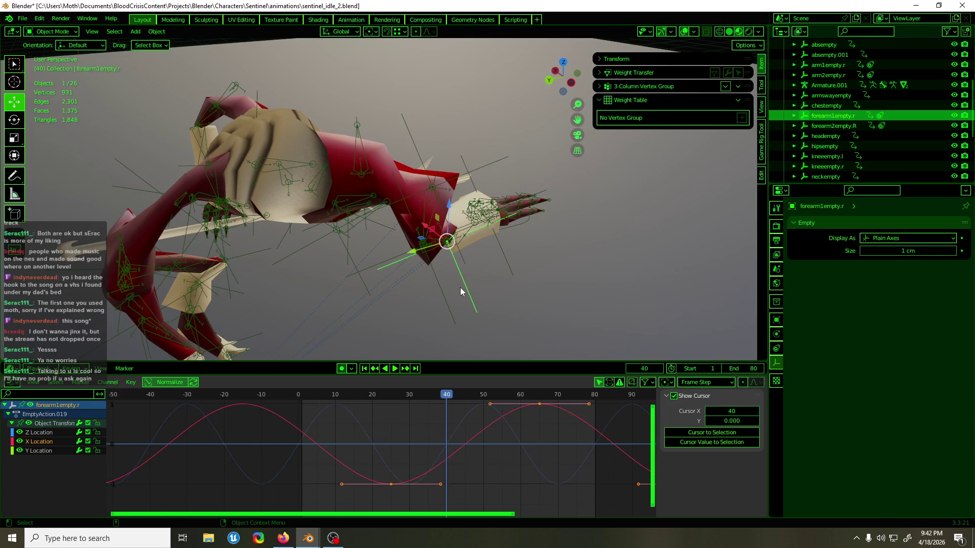
{"action": "left_click", "coordinate": [443, 295]}
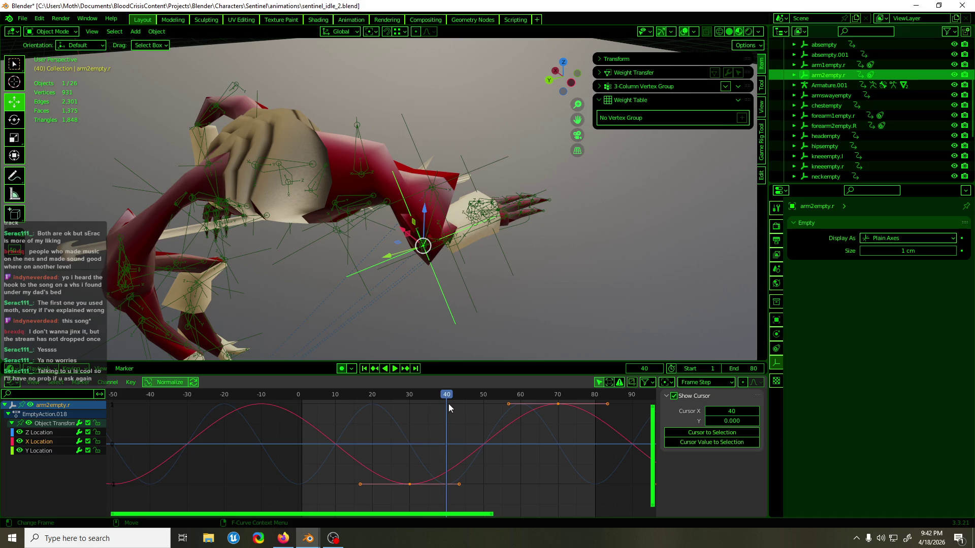
{"action": "mouse_move", "coordinate": [447, 345]}
{"action": "middle_mouse_down"}
{"action": "mouse_move", "coordinate": [443, 309]}
{"action": "mouse_move", "coordinate": [410, 303]}
{"action": "middle_mouse_up"}
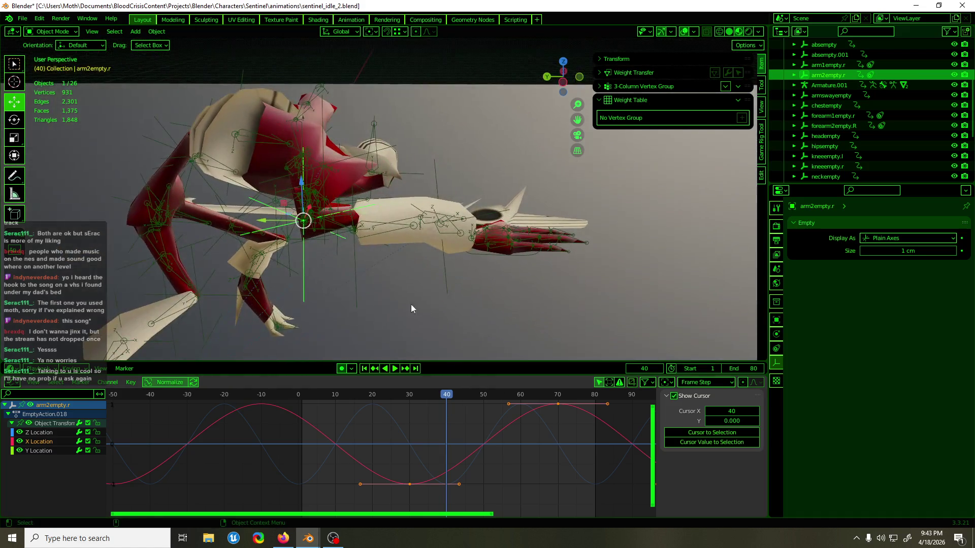
{"action": "left_click", "coordinate": [357, 291]}
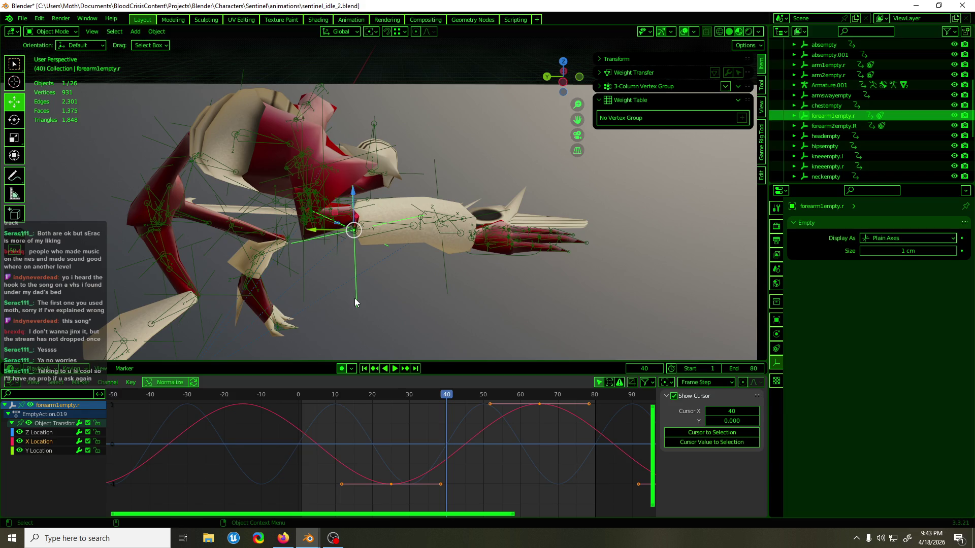
{"action": "middle_click_drag", "start_coordinate": [355, 303], "coordinate": [361, 306]}
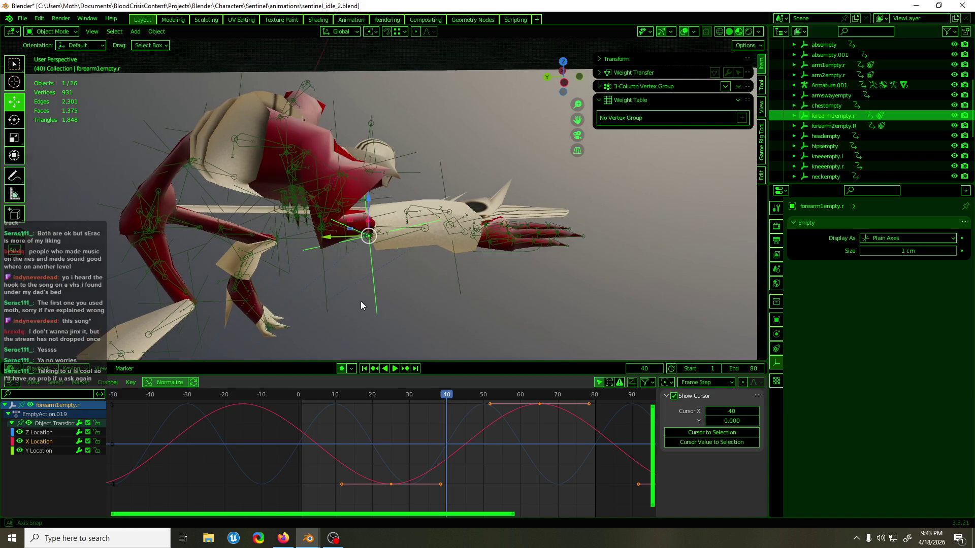
{"action": "left_click", "coordinate": [331, 302]}
{"action": "mouse_move", "coordinate": [331, 298]}
{"action": "middle_mouse_down"}
{"action": "mouse_move", "coordinate": [374, 306]}
{"action": "mouse_move", "coordinate": [376, 297]}
{"action": "middle_mouse_up"}
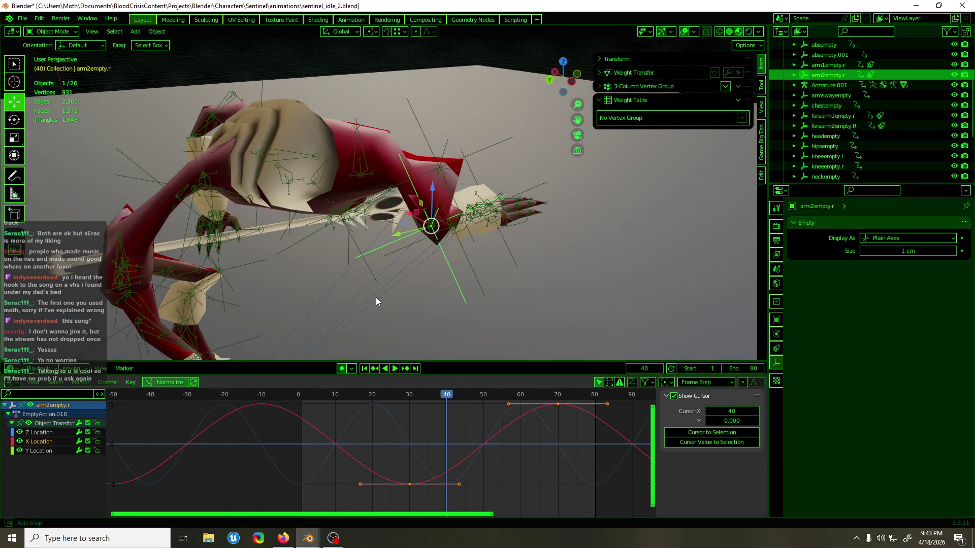
{"action": "left_click", "coordinate": [505, 146]}
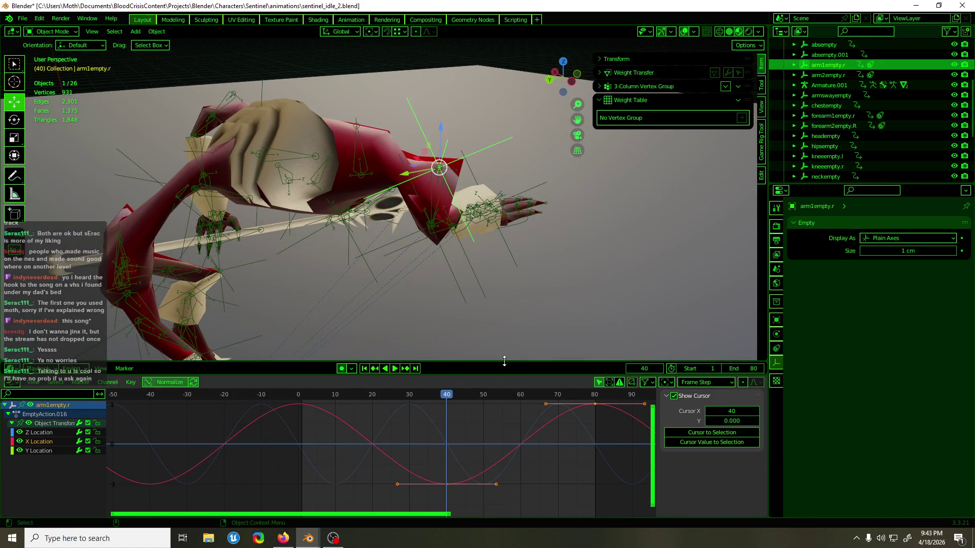
Step: Play from frame 35 and move arm1empty.r's keys about 5 frames earlier
{"action": "key", "text": "space"}
{"action": "left_click_drag", "start_coordinate": [436, 397], "coordinate": [426, 394]}
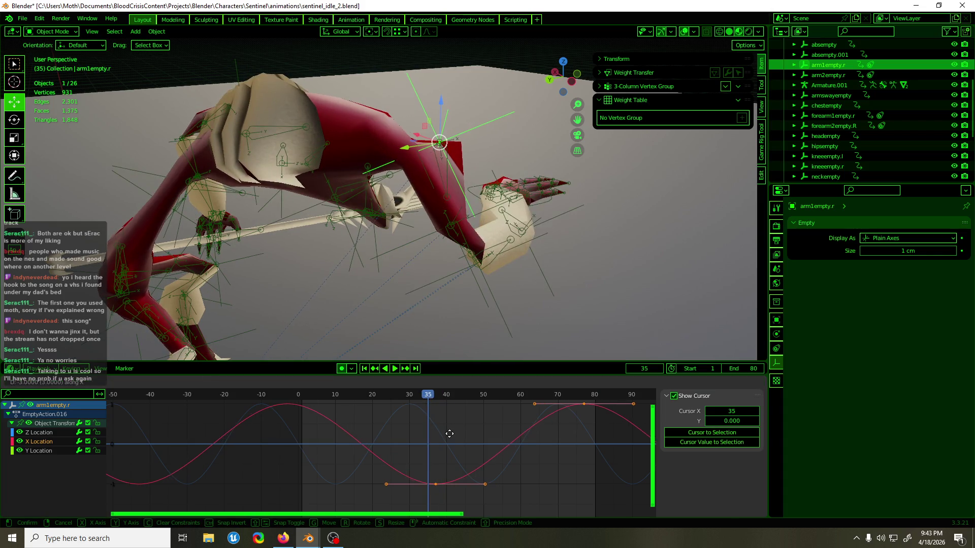
{"action": "left_click", "coordinate": [443, 438]}
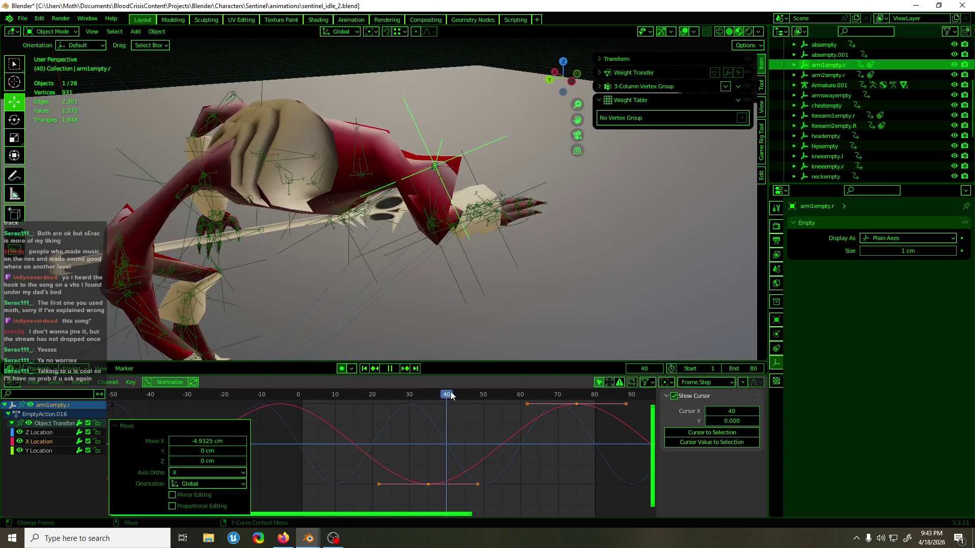
{"action": "mouse_move", "coordinate": [513, 244]}
{"action": "middle_mouse_down"}
{"action": "mouse_move", "coordinate": [507, 234]}
{"action": "mouse_move", "coordinate": [369, 218]}
{"action": "middle_mouse_up"}
Step: Shift arm2empty.r's selected keyframes in time and play the animation
{"action": "key", "text": "g"}
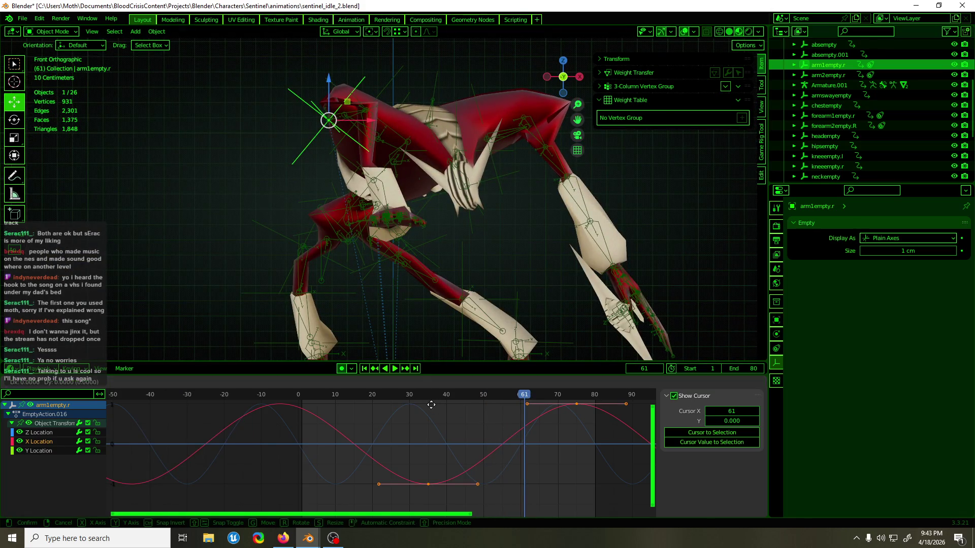
{"action": "middle_click_drag", "start_coordinate": [426, 285], "coordinate": [414, 232]}
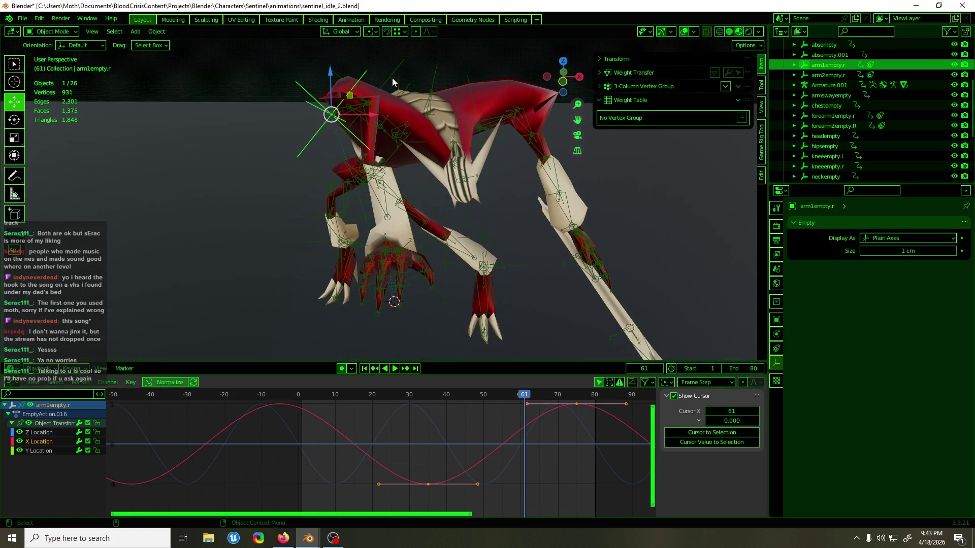
{"action": "middle_click_drag", "start_coordinate": [432, 288], "coordinate": [431, 275], "text": "alt"}
{"action": "key", "text": "g"}
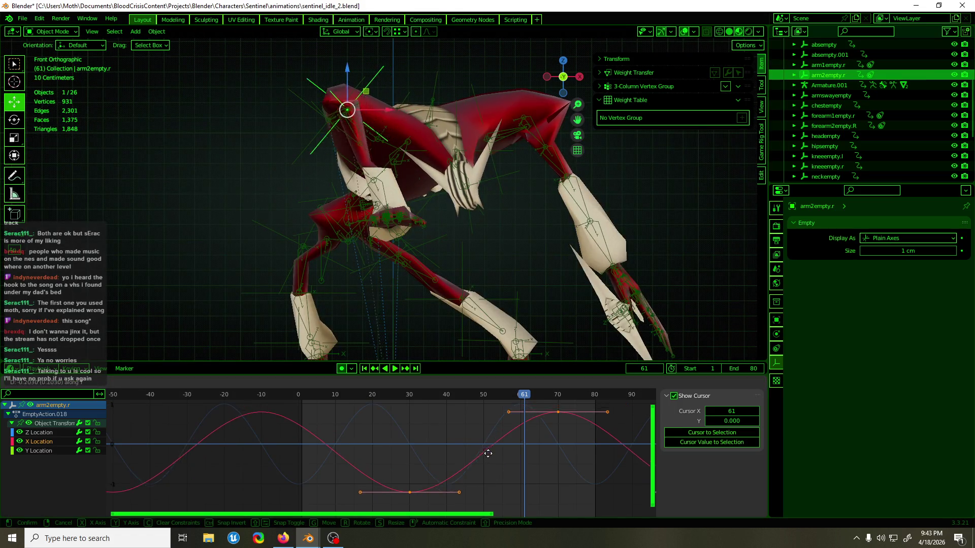
{"action": "left_click", "coordinate": [488, 463]}
{"action": "key", "text": "space"}
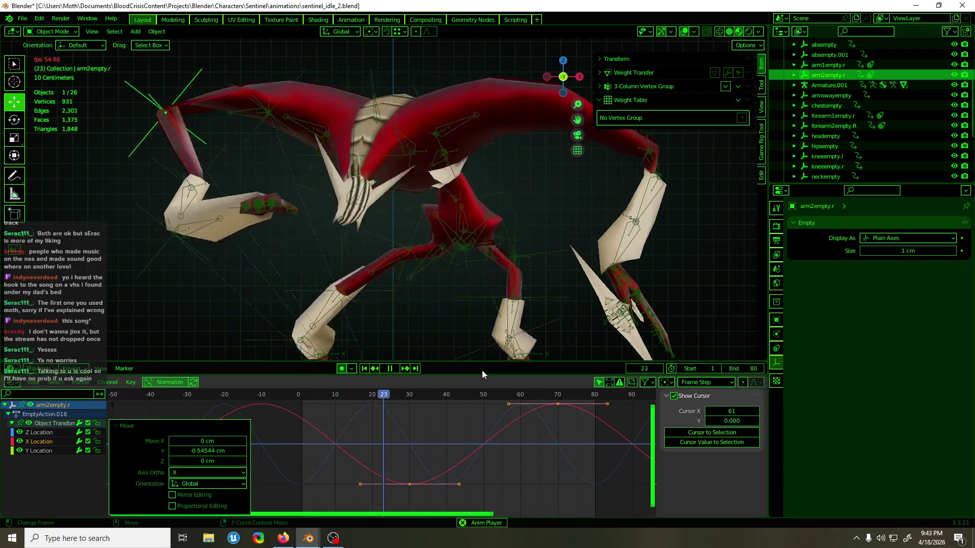
Step: Drop the low key near frame 30 to the trough and adjust keys near frame 110 in value
{"action": "left_click_drag", "start_coordinate": [446, 446], "coordinate": [408, 491]}
{"action": "key", "text": "g"}
{"action": "key", "text": "y"}
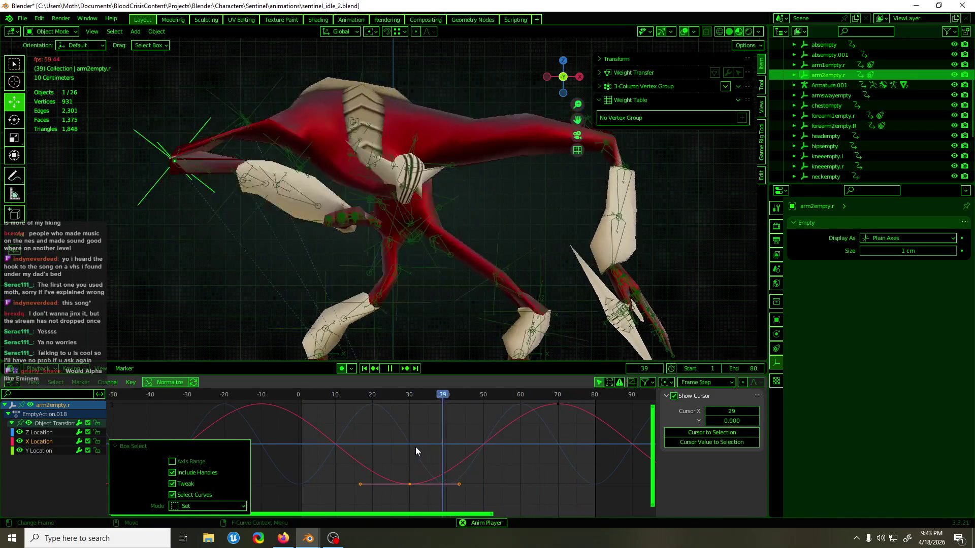
{"action": "left_click", "coordinate": [410, 491]}
{"action": "scroll", "coordinate": [563, 470], "scroll_direction": "down", "scroll_amount": 2}
{"action": "middle_click_drag", "start_coordinate": [562, 466], "coordinate": [497, 468]}
{"action": "left_click_drag", "start_coordinate": [562, 490], "coordinate": [345, 452]}
{"action": "key", "text": "g"}
{"action": "key", "text": "y"}
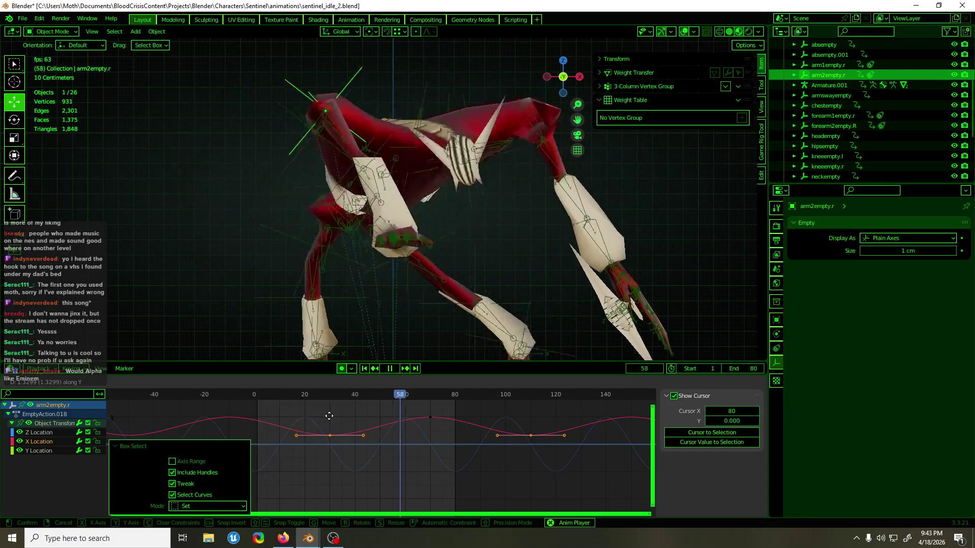
{"action": "left_click", "coordinate": [328, 437]}
{"action": "key", "text": "space"}
Step: Lower arm2empty.r's Z Location keys at frames 20–60 by about 1 cm and preview
{"action": "mouse_move", "coordinate": [385, 304]}
{"action": "middle_mouse_down"}
{"action": "mouse_move", "coordinate": [416, 251]}
{"action": "mouse_move", "coordinate": [499, 276]}
{"action": "mouse_move", "coordinate": [534, 263]}
{"action": "mouse_move", "coordinate": [377, 288]}
{"action": "mouse_move", "coordinate": [454, 257]}
{"action": "mouse_move", "coordinate": [351, 254]}
{"action": "middle_mouse_up"}
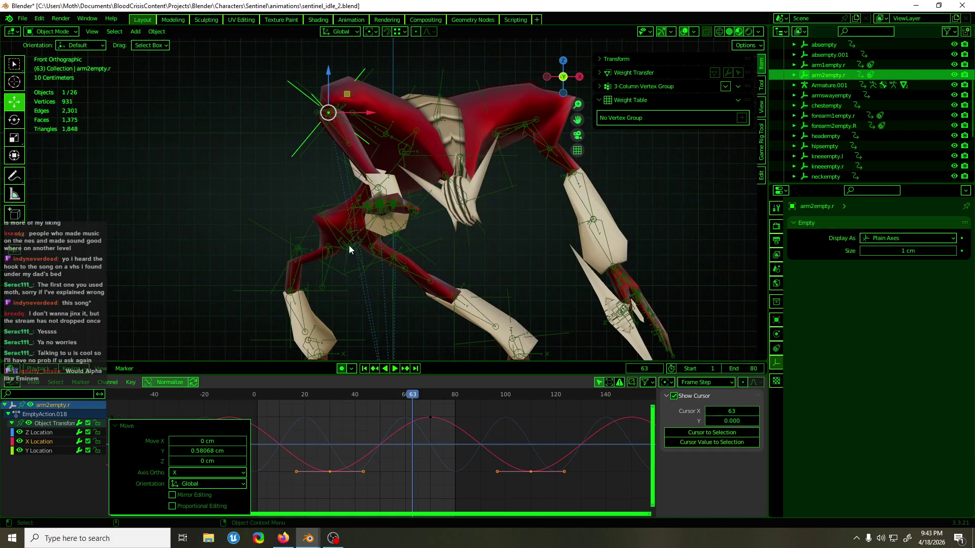
{"action": "left_click", "coordinate": [50, 433]}
{"action": "mouse_move", "coordinate": [279, 408]}
{"action": "left_mouse_down"}
{"action": "mouse_move", "coordinate": [391, 443]}
{"action": "mouse_move", "coordinate": [426, 482]}
{"action": "left_mouse_up"}
{"action": "key", "text": "g"}
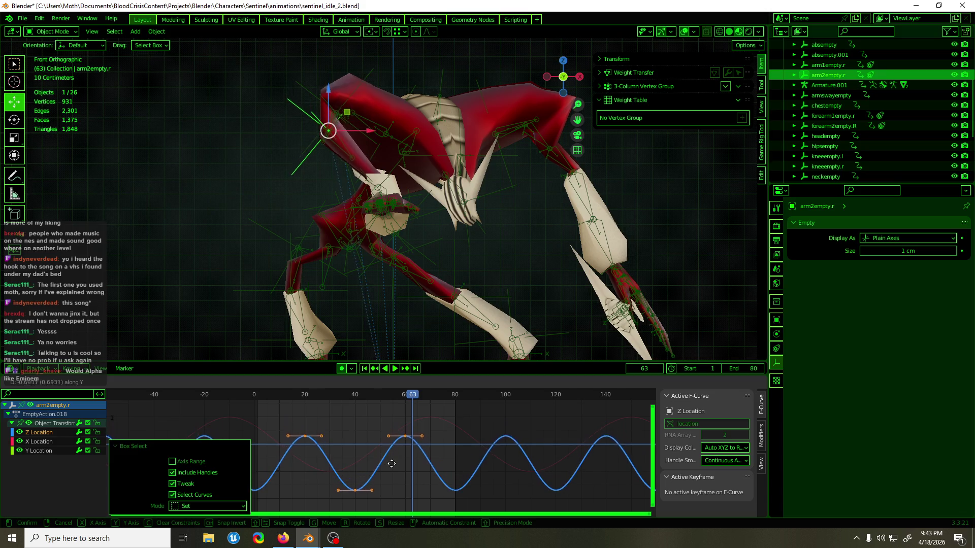
{"action": "left_click", "coordinate": [391, 470]}
{"action": "key", "text": "space"}
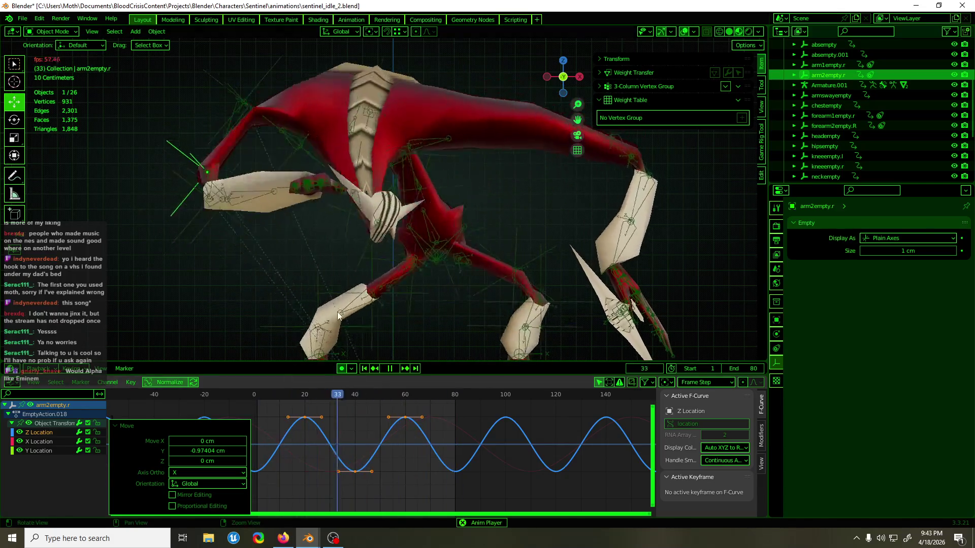
Step: From a side orthographic view, offset all Y Location keys by 9.141 cm in value
{"action": "middle_click_drag", "start_coordinate": [416, 346], "coordinate": [453, 322]}
{"action": "key", "text": "ctrl+KP_3"}
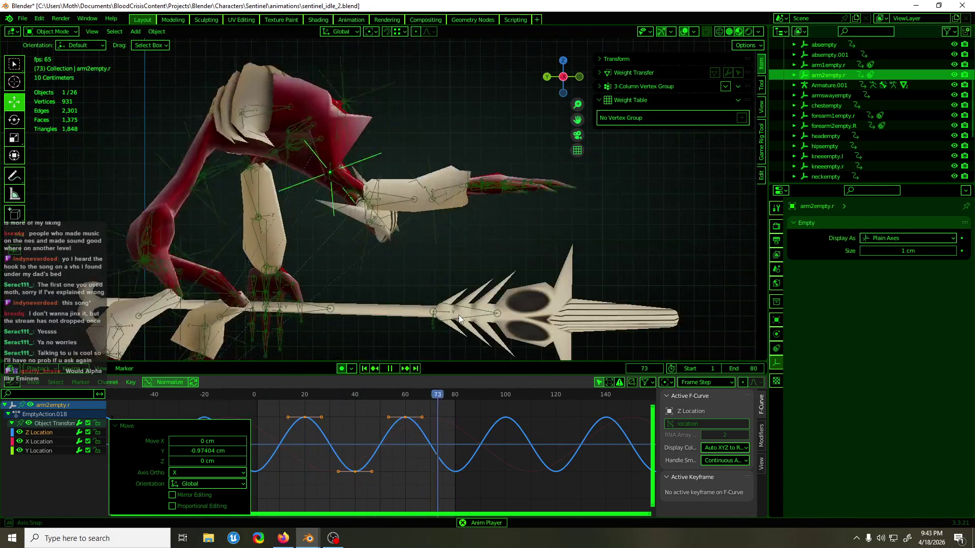
{"action": "key", "text": "space"}
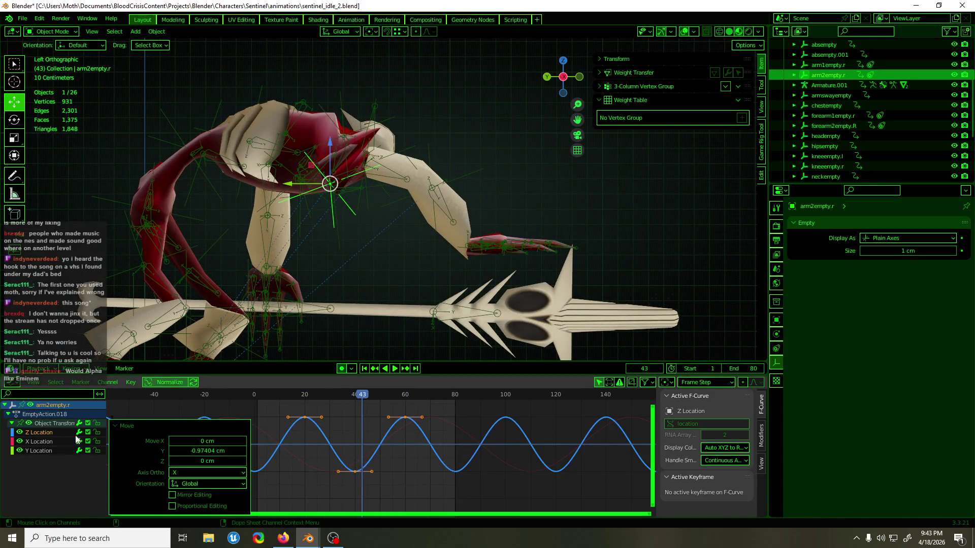
{"action": "left_click", "coordinate": [35, 449]}
{"action": "left_click_drag", "start_coordinate": [368, 432], "coordinate": [294, 458]}
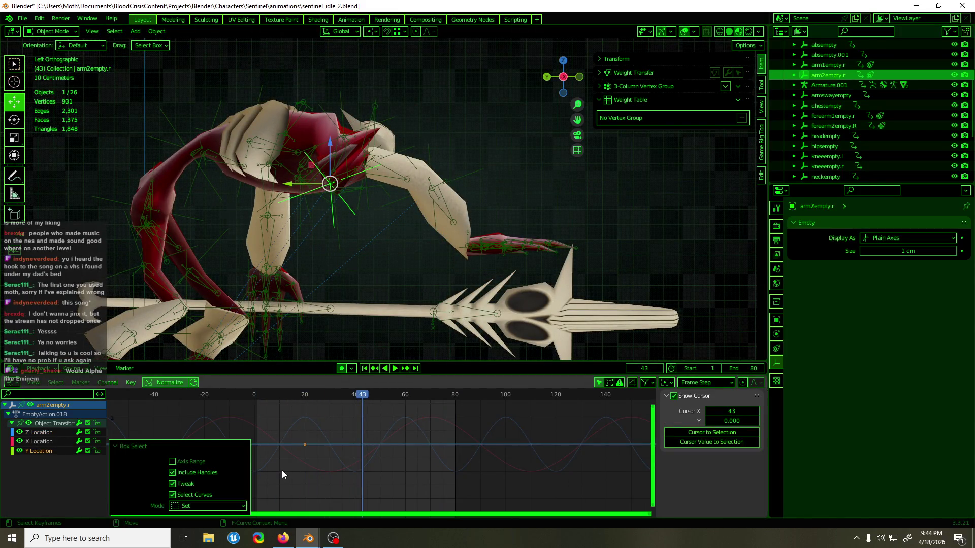
{"action": "key", "text": "g"}
{"action": "key", "text": "y"}
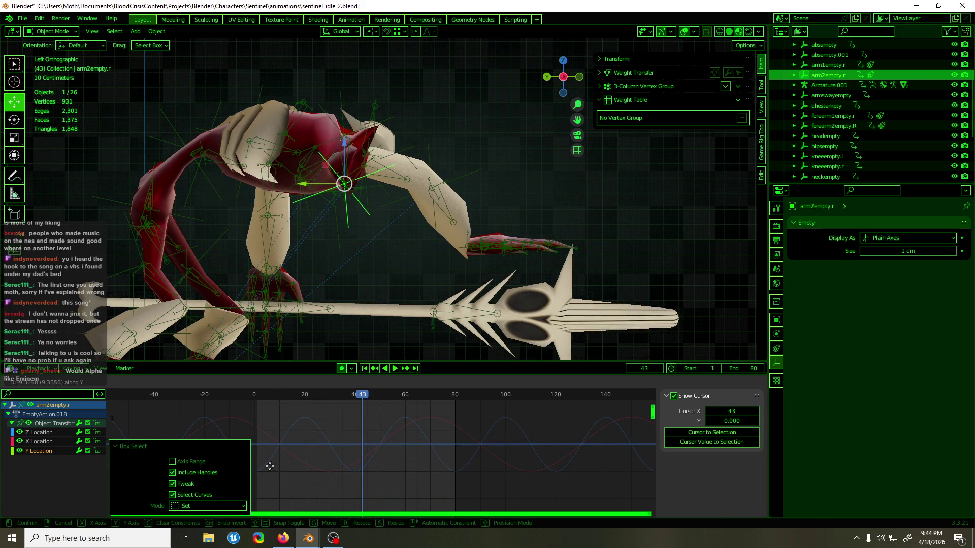
{"action": "left_click", "coordinate": [283, 452]}
{"action": "mouse_move", "coordinate": [320, 254]}
{"action": "middle_mouse_down"}
{"action": "mouse_move", "coordinate": [323, 236]}
{"action": "mouse_move", "coordinate": [238, 242]}
{"action": "mouse_move", "coordinate": [346, 236]}
{"action": "mouse_move", "coordinate": [443, 316]}
{"action": "mouse_move", "coordinate": [452, 343]}
{"action": "mouse_move", "coordinate": [485, 324]}
{"action": "mouse_move", "coordinate": [400, 260]}
{"action": "mouse_move", "coordinate": [281, 208]}
{"action": "mouse_move", "coordinate": [540, 191]}
{"action": "middle_mouse_up"}
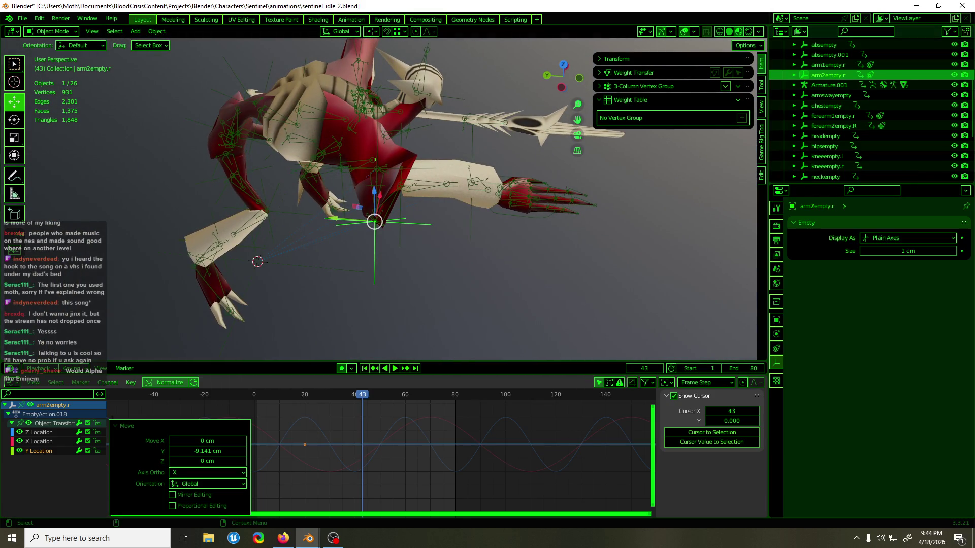
{"action": "key", "text": "alt+Tab"}
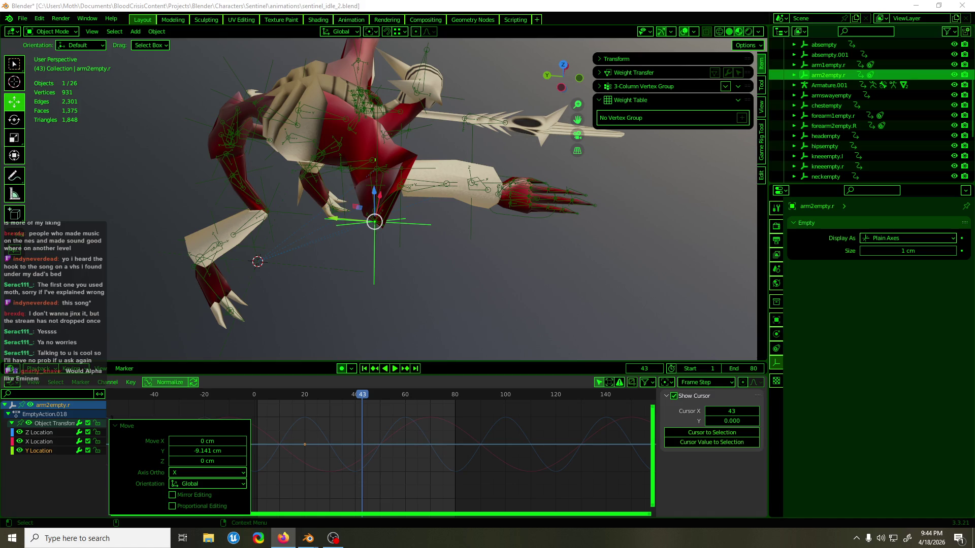
{"action": "mouse_move", "coordinate": [528, 147]}
{"action": "middle_mouse_down"}
{"action": "mouse_move", "coordinate": [506, 150]}
{"action": "mouse_move", "coordinate": [477, 103]}
{"action": "mouse_move", "coordinate": [441, 114]}
{"action": "mouse_move", "coordinate": [546, 239]}
{"action": "mouse_move", "coordinate": [625, 235]}
{"action": "mouse_move", "coordinate": [563, 211]}
{"action": "mouse_move", "coordinate": [473, 150]}
{"action": "mouse_move", "coordinate": [450, 167]}
{"action": "middle_mouse_up"}
{"action": "left_click", "coordinate": [413, 152]}
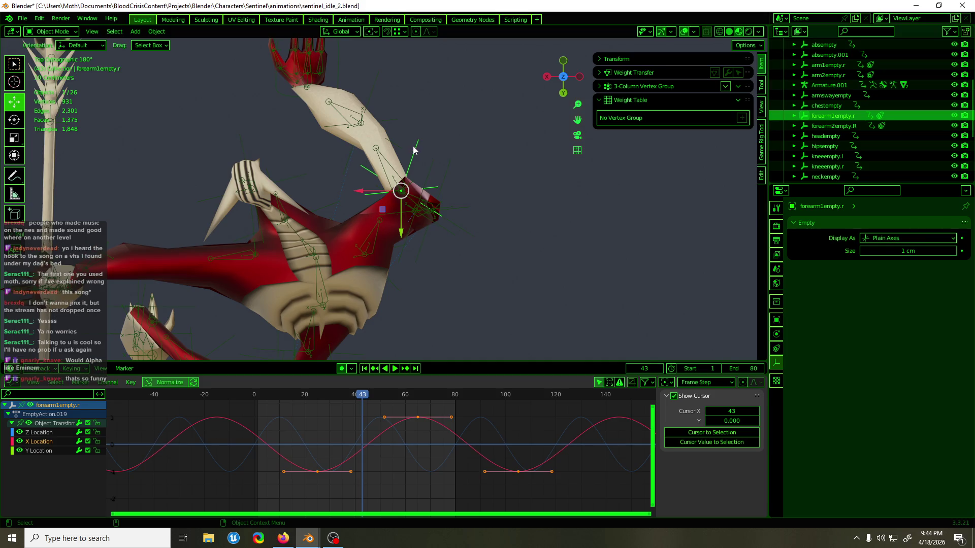
Step: Lower forearm1empty.r's Y Location keys by 23.639 cm
{"action": "left_click", "coordinate": [46, 450]}
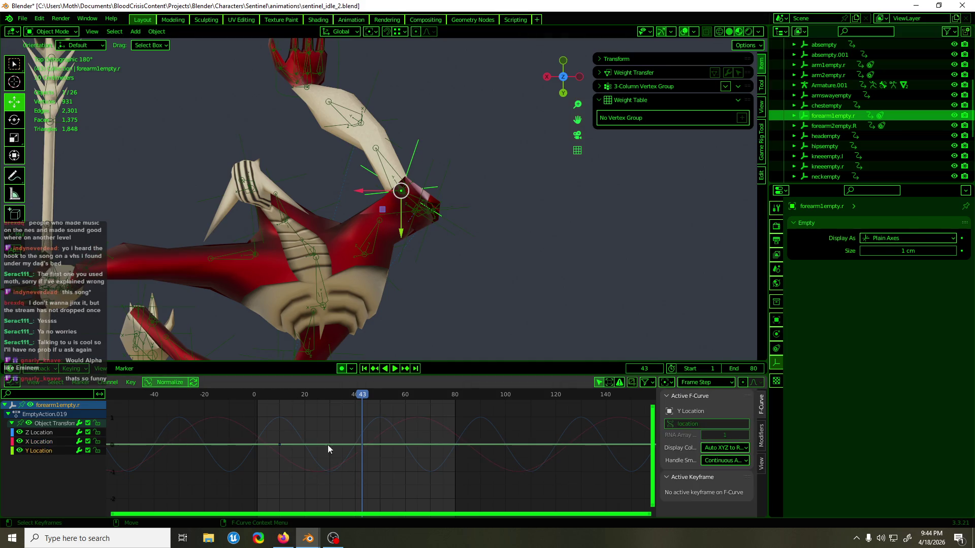
{"action": "left_click", "coordinate": [490, 441]}
{"action": "key", "text": "g"}
{"action": "key", "text": "y"}
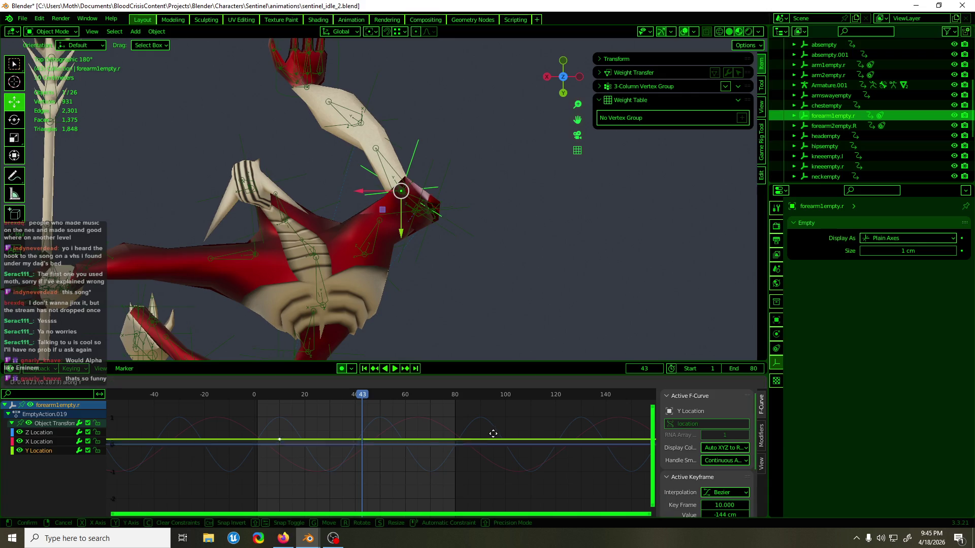
{"action": "left_click", "coordinate": [403, 443]}
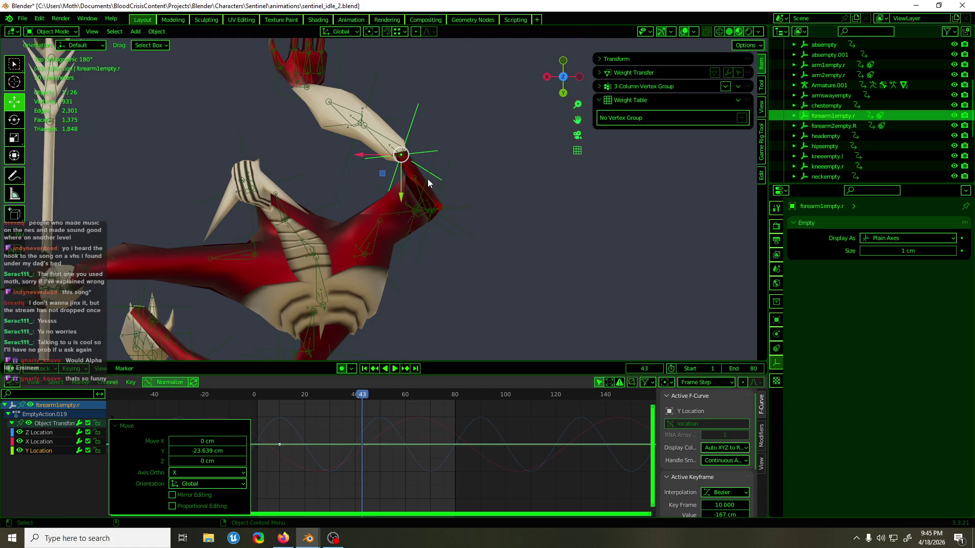
Step: Select arm2empty.r and lower its location keys 18.507 cm along Y
{"action": "left_click", "coordinate": [448, 188]}
{"action": "left_click", "coordinate": [448, 186]}
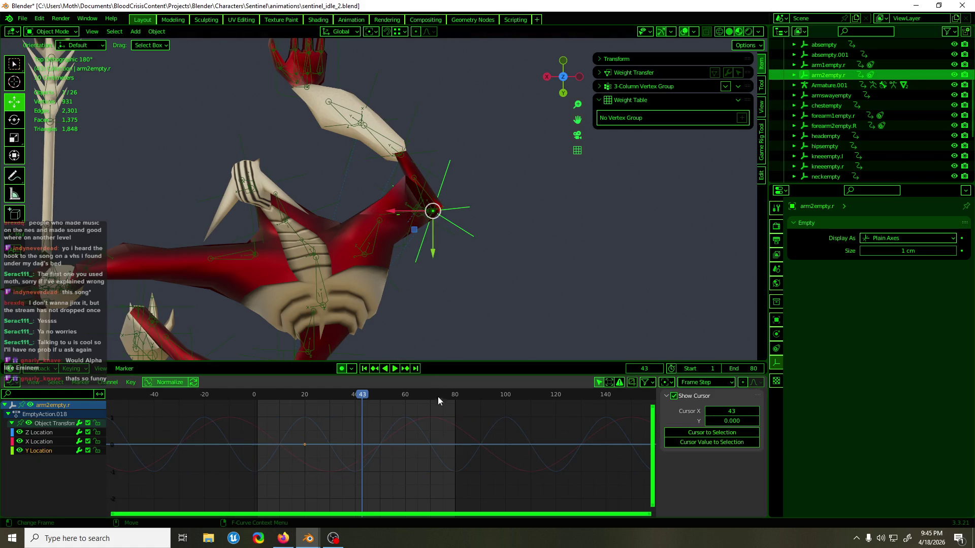
{"action": "key", "text": "g"}
{"action": "key", "text": "y"}
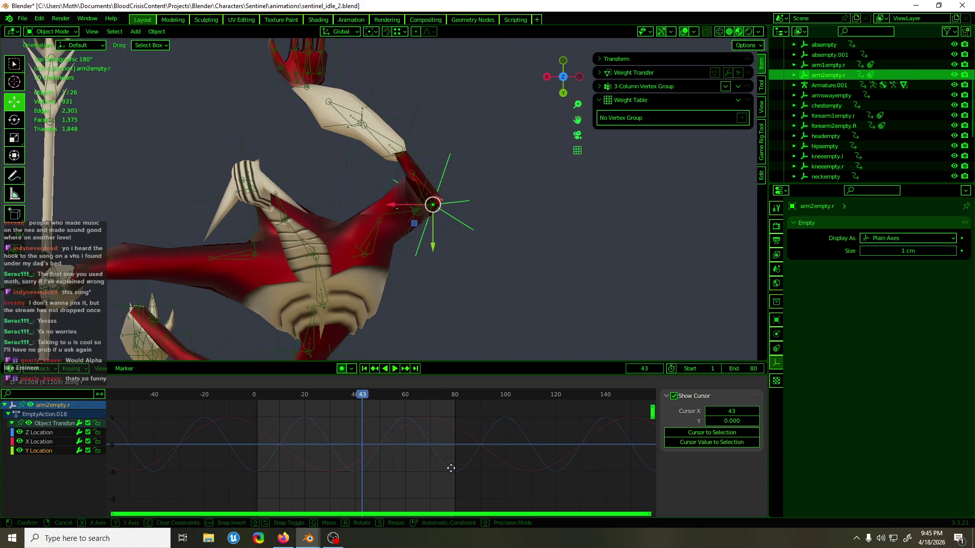
{"action": "left_click", "coordinate": [398, 424]}
{"action": "mouse_move", "coordinate": [510, 93]}
{"action": "middle_mouse_down"}
{"action": "mouse_move", "coordinate": [374, 335]}
{"action": "mouse_move", "coordinate": [397, 302]}
{"action": "mouse_move", "coordinate": [407, 219]}
{"action": "mouse_move", "coordinate": [429, 248]}
{"action": "mouse_move", "coordinate": [426, 209]}
{"action": "middle_mouse_up"}
{"action": "left_click", "coordinate": [436, 156]}
Step: Select shoulderempty.r, trial-move its Z Location keys and cancel, then select arm1empty.r
{"action": "mouse_move", "coordinate": [436, 156]}
{"action": "middle_mouse_down"}
{"action": "mouse_move", "coordinate": [465, 138]}
{"action": "mouse_move", "coordinate": [427, 112]}
{"action": "middle_mouse_up"}
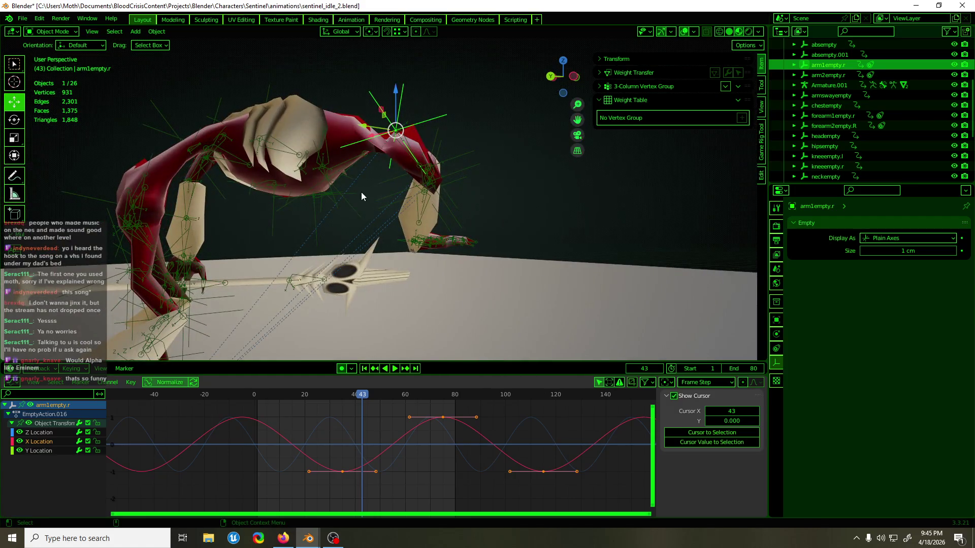
{"action": "left_click", "coordinate": [349, 208]}
{"action": "mouse_move", "coordinate": [349, 209]}
{"action": "middle_mouse_down"}
{"action": "mouse_move", "coordinate": [373, 216]}
{"action": "mouse_move", "coordinate": [257, 216]}
{"action": "mouse_move", "coordinate": [365, 220]}
{"action": "mouse_move", "coordinate": [351, 243]}
{"action": "middle_mouse_up"}
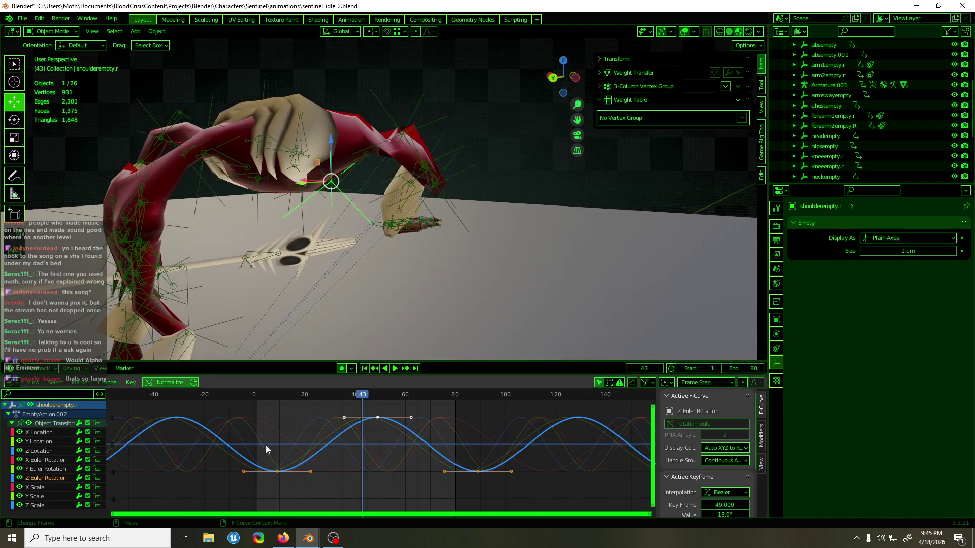
{"action": "left_click", "coordinate": [46, 452]}
{"action": "left_click_drag", "start_coordinate": [304, 406], "coordinate": [432, 482]}
{"action": "key", "text": "g"}
{"action": "key", "text": "y"}
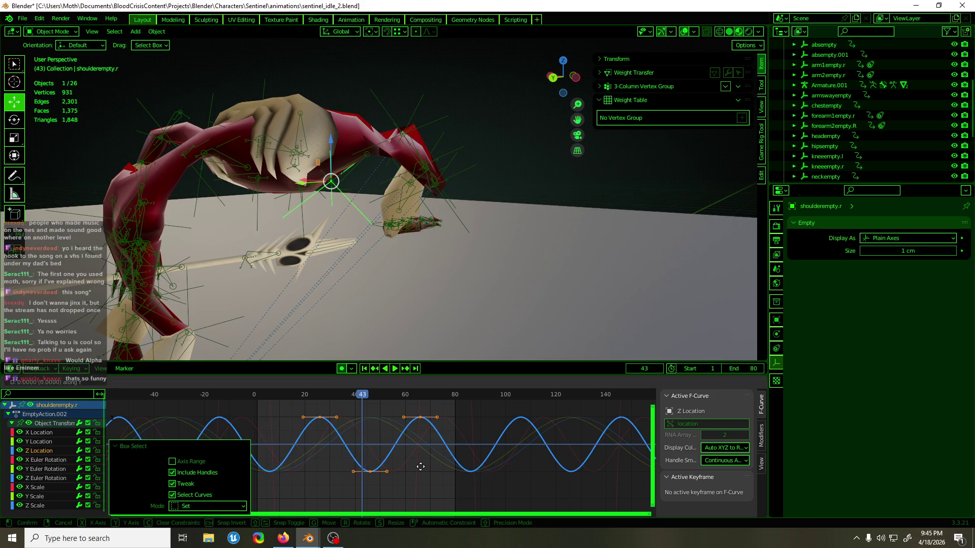
{"action": "right_click", "coordinate": [419, 426]}
{"action": "mouse_move", "coordinate": [400, 349]}
{"action": "middle_mouse_down"}
{"action": "mouse_move", "coordinate": [438, 345]}
{"action": "mouse_move", "coordinate": [452, 74]}
{"action": "mouse_move", "coordinate": [554, 50]}
{"action": "mouse_move", "coordinate": [599, 327]}
{"action": "mouse_move", "coordinate": [623, 303]}
{"action": "mouse_move", "coordinate": [626, 325]}
{"action": "mouse_move", "coordinate": [667, 336]}
{"action": "mouse_move", "coordinate": [721, 340]}
{"action": "mouse_move", "coordinate": [753, 328]}
{"action": "mouse_move", "coordinate": [668, 336]}
{"action": "middle_mouse_up"}
{"action": "left_click", "coordinate": [363, 117]}
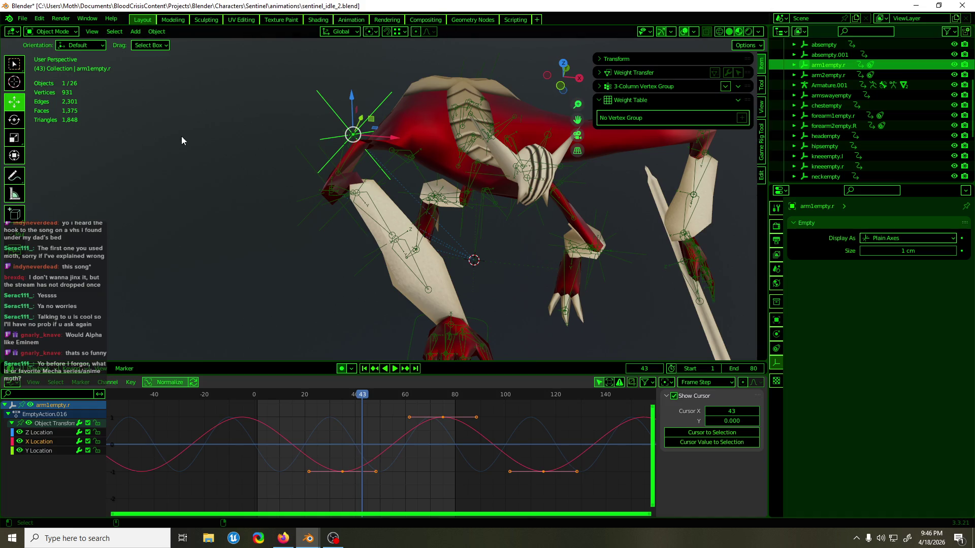
Step: Save sentinel_idle_2.blend, then inspect the polySurface14 mesh in Edit Mode
{"action": "key", "text": "ctrl+s"}
{"action": "mouse_move", "coordinate": [350, 151]}
{"action": "middle_mouse_down"}
{"action": "mouse_move", "coordinate": [452, 127]}
{"action": "mouse_move", "coordinate": [420, 123]}
{"action": "mouse_move", "coordinate": [382, 142]}
{"action": "mouse_move", "coordinate": [522, 138]}
{"action": "mouse_move", "coordinate": [510, 144]}
{"action": "middle_mouse_up"}
{"action": "left_click", "coordinate": [423, 154]}
{"action": "key", "text": "Tab"}
{"action": "mouse_move", "coordinate": [408, 145]}
{"action": "middle_mouse_down"}
{"action": "mouse_move", "coordinate": [437, 135]}
{"action": "mouse_move", "coordinate": [533, 161]}
{"action": "mouse_move", "coordinate": [604, 145]}
{"action": "mouse_move", "coordinate": [583, 101]}
{"action": "middle_mouse_up"}
{"action": "scroll", "coordinate": [431, 137], "scroll_direction": "up", "scroll_amount": 3}
{"action": "scroll", "coordinate": [462, 93], "scroll_direction": "down", "scroll_amount": 3}
{"action": "mouse_move", "coordinate": [461, 93]}
{"action": "middle_mouse_down"}
{"action": "mouse_move", "coordinate": [524, 231]}
{"action": "mouse_move", "coordinate": [408, 190]}
{"action": "mouse_move", "coordinate": [453, 242]}
{"action": "mouse_move", "coordinate": [350, 284]}
{"action": "middle_mouse_up"}
{"action": "scroll", "coordinate": [313, 250], "scroll_direction": "up", "scroll_amount": 3}
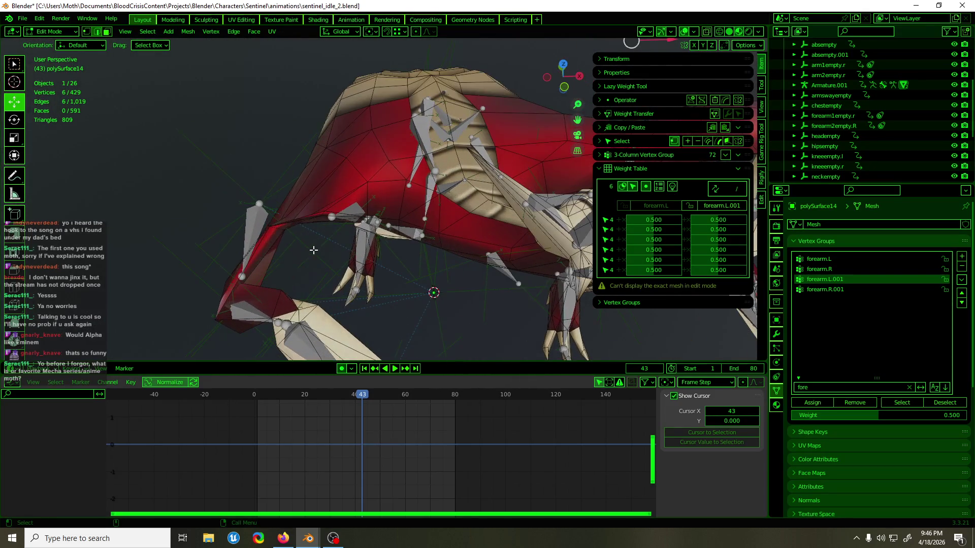
{"action": "key", "text": "Tab"}
Step: Select arm1empty.r and shift its selected keyframes in value
{"action": "left_click", "coordinate": [284, 205]}
{"action": "mouse_move", "coordinate": [284, 205]}
{"action": "middle_mouse_down"}
{"action": "mouse_move", "coordinate": [419, 215]}
{"action": "mouse_move", "coordinate": [444, 203]}
{"action": "mouse_move", "coordinate": [365, 160]}
{"action": "mouse_move", "coordinate": [314, 163]}
{"action": "middle_mouse_up"}
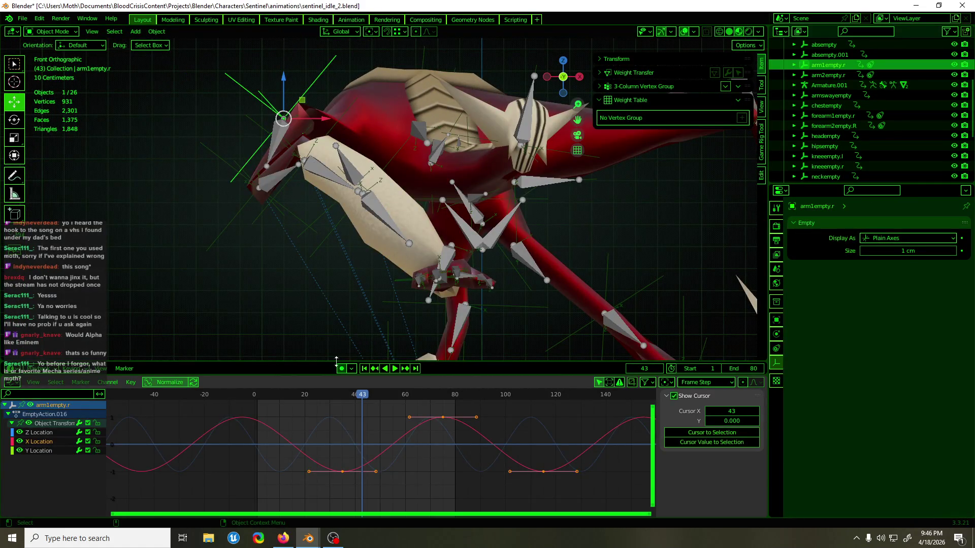
{"action": "key", "text": "g"}
{"action": "key", "text": "y"}
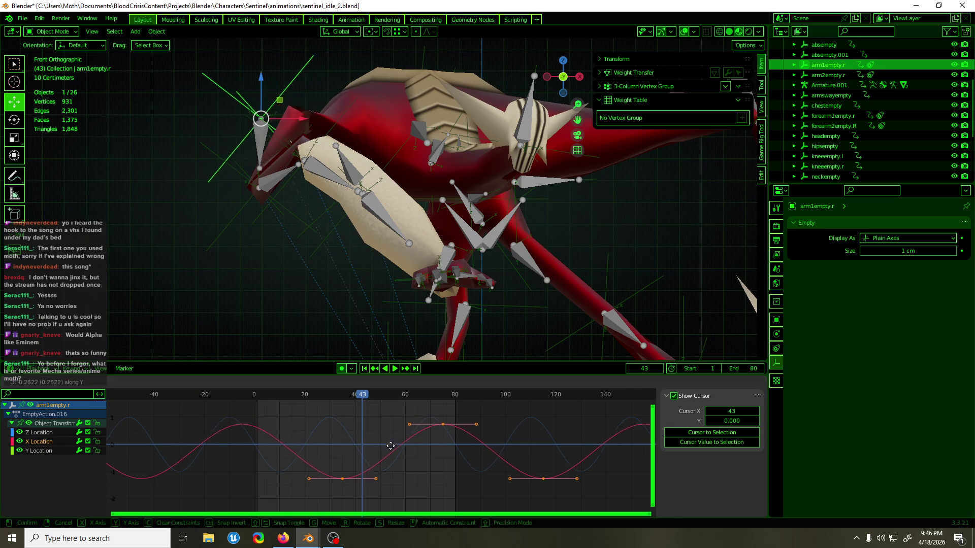
{"action": "left_click", "coordinate": [395, 426]}
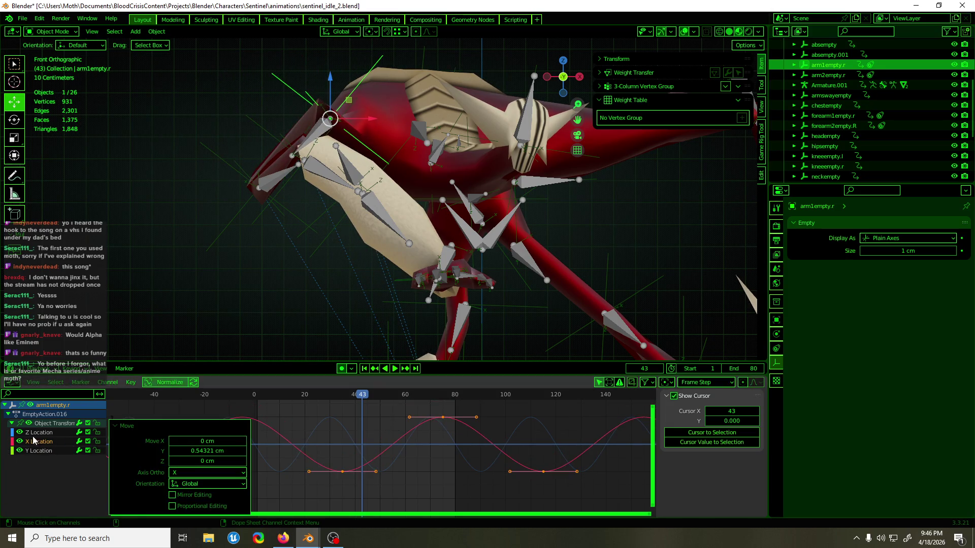
Step: Shift three of arm1empty.r's Z Location keyframes by 1.7795 cm in value
{"action": "left_click", "coordinate": [162, 441]}
{"action": "left_click_drag", "start_coordinate": [304, 404], "coordinate": [456, 490]}
{"action": "key", "text": "g"}
{"action": "key", "text": "y"}
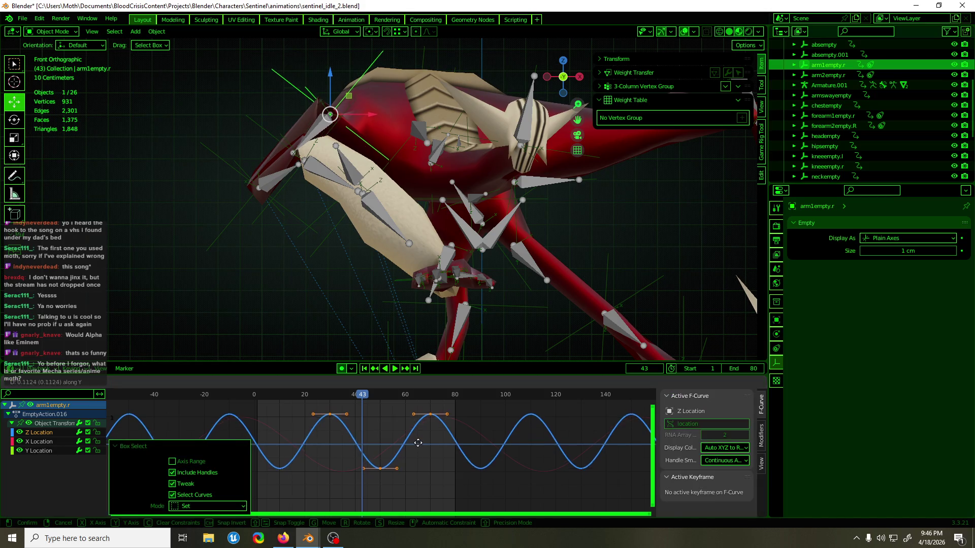
{"action": "left_click", "coordinate": [422, 469]}
Step: Select shoulderempty.r at the right shoulder to display its curves
{"action": "mouse_move", "coordinate": [441, 351]}
{"action": "middle_mouse_down"}
{"action": "mouse_move", "coordinate": [453, 275]}
{"action": "mouse_move", "coordinate": [501, 282]}
{"action": "mouse_move", "coordinate": [549, 270]}
{"action": "mouse_move", "coordinate": [470, 159]}
{"action": "middle_mouse_up"}
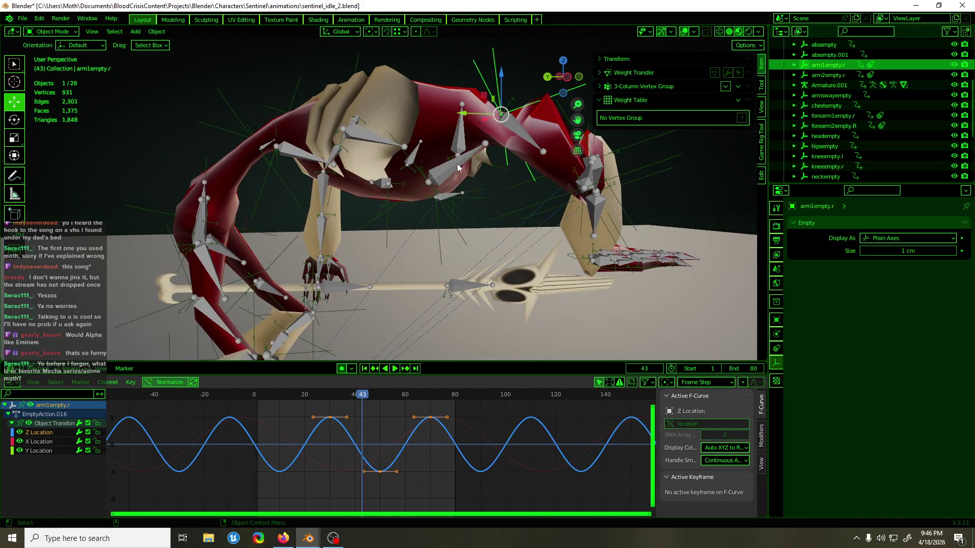
{"action": "left_click", "coordinate": [421, 174]}
{"action": "mouse_move", "coordinate": [477, 203]}
{"action": "middle_mouse_down"}
{"action": "mouse_move", "coordinate": [394, 223]}
{"action": "mouse_move", "coordinate": [346, 220]}
{"action": "mouse_move", "coordinate": [349, 211]}
{"action": "middle_mouse_up"}
{"action": "left_click", "coordinate": [362, 213]}
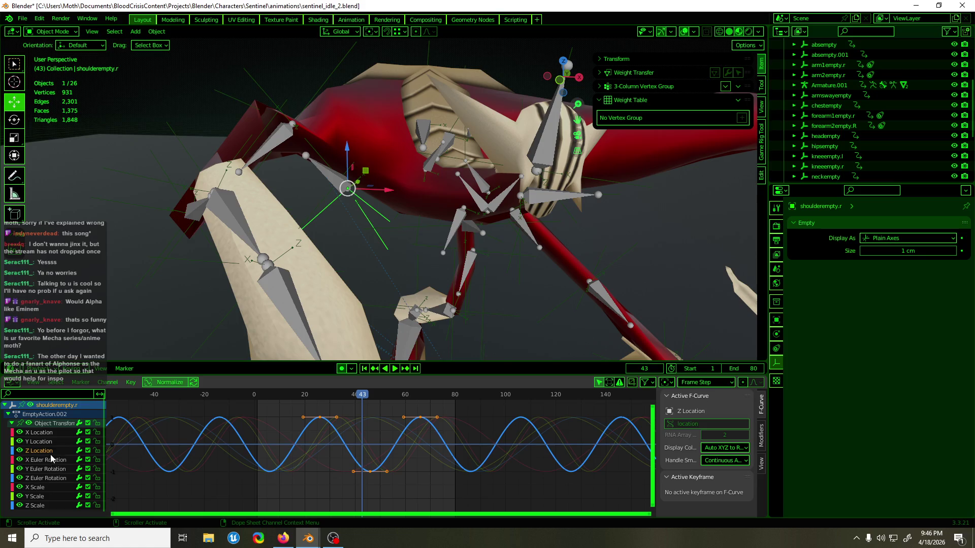
Step: Cancel the Z Location move, then shift three Z Euler Rotation keyframes in value
{"action": "key", "text": "g"}
{"action": "key", "text": "y"}
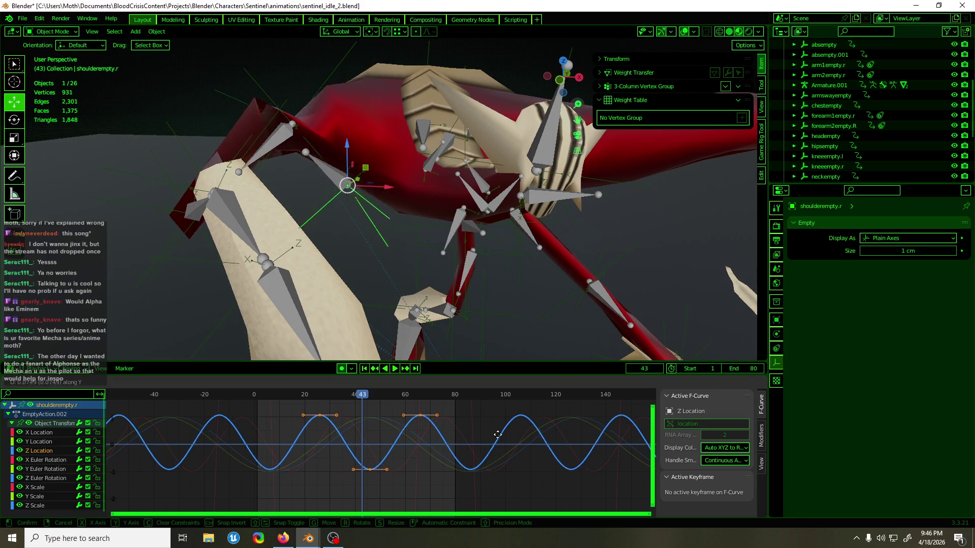
{"action": "right_click", "coordinate": [497, 432]}
{"action": "left_click", "coordinate": [48, 478]}
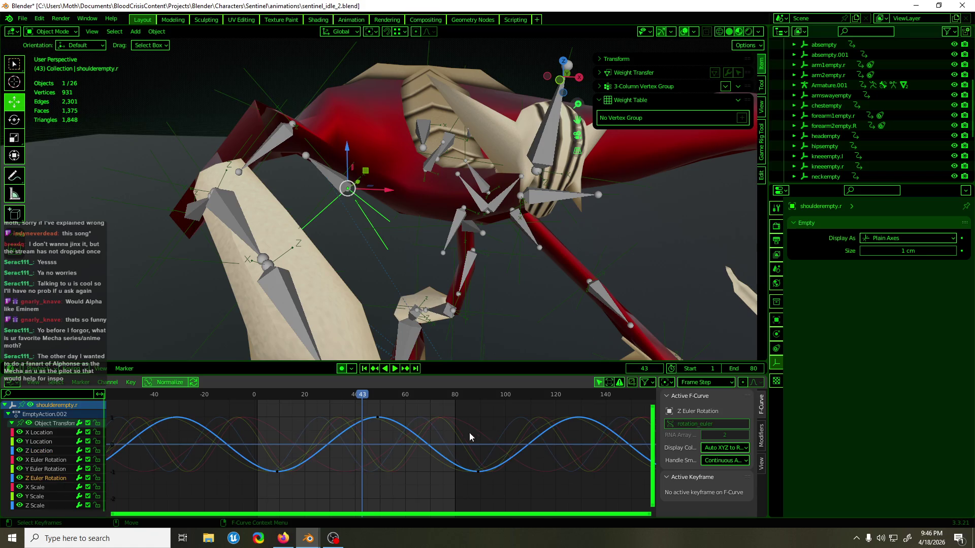
{"action": "left_click_drag", "start_coordinate": [487, 480], "coordinate": [266, 407]}
{"action": "key", "text": "g"}
{"action": "key", "text": "y"}
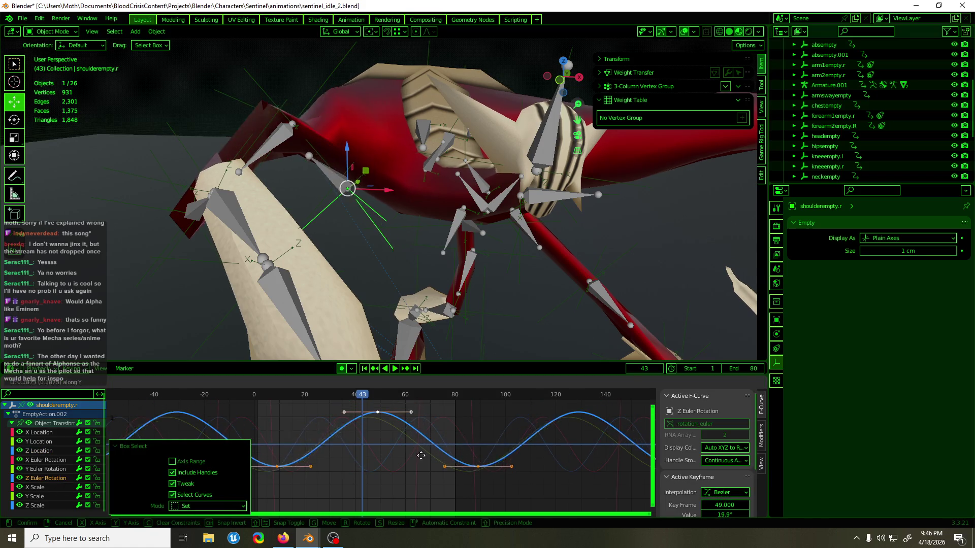
{"action": "left_click", "coordinate": [421, 455]}
Step: Move shoulderempty.r's Y Euler Rotation keyframes vertically by 1.817
{"action": "left_click", "coordinate": [45, 469]}
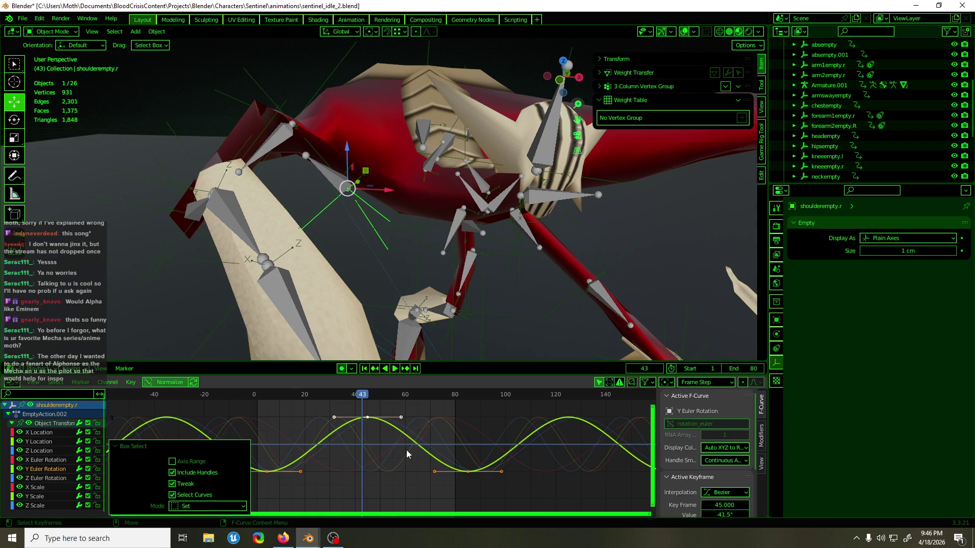
{"action": "key", "text": "g"}
{"action": "key", "text": "y"}
{"action": "left_click_drag", "start_coordinate": [403, 473], "coordinate": [404, 453]}
{"action": "mouse_move", "coordinate": [389, 266]}
{"action": "middle_mouse_down"}
{"action": "mouse_move", "coordinate": [473, 303]}
{"action": "mouse_move", "coordinate": [499, 281]}
{"action": "mouse_move", "coordinate": [491, 272]}
{"action": "middle_mouse_up"}
{"action": "left_click", "coordinate": [543, 211]}
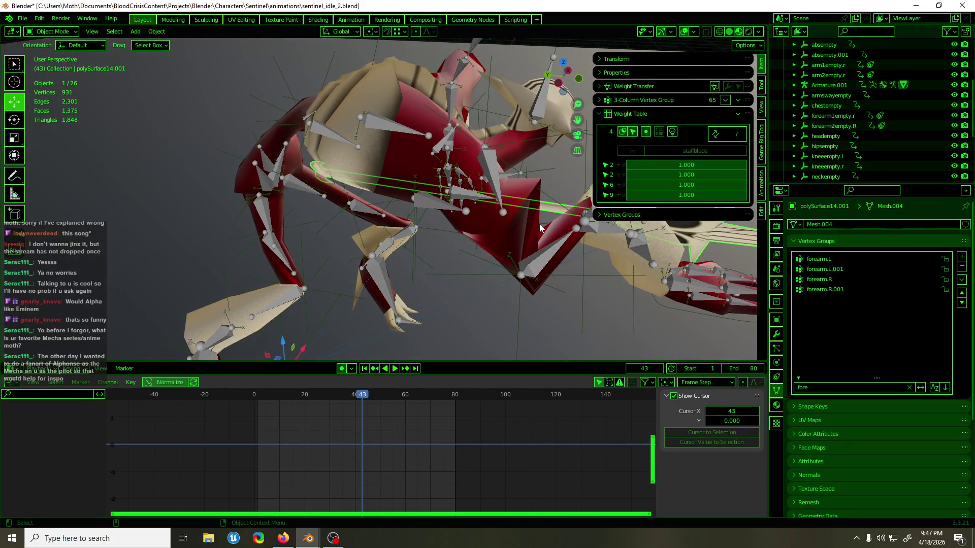
Step: In Edit Mode, pick the 11 vertices at the arm-body joint, then enter Weight Paint mode
{"action": "key", "text": "Tab"}
{"action": "mouse_move", "coordinate": [543, 211]}
{"action": "middle_mouse_down"}
{"action": "mouse_move", "coordinate": [468, 235]}
{"action": "mouse_move", "coordinate": [361, 233]}
{"action": "mouse_move", "coordinate": [428, 224]}
{"action": "mouse_move", "coordinate": [406, 223]}
{"action": "mouse_move", "coordinate": [419, 224]}
{"action": "middle_mouse_up"}
{"action": "left_click", "coordinate": [330, 224]}
{"action": "left_click", "coordinate": [415, 185], "text": "shift"}
{"action": "left_click", "coordinate": [393, 237], "text": "shift"}
{"action": "mouse_move", "coordinate": [393, 236]}
{"action": "middle_mouse_down"}
{"action": "mouse_move", "coordinate": [446, 246]}
{"action": "mouse_move", "coordinate": [272, 248]}
{"action": "middle_mouse_up"}
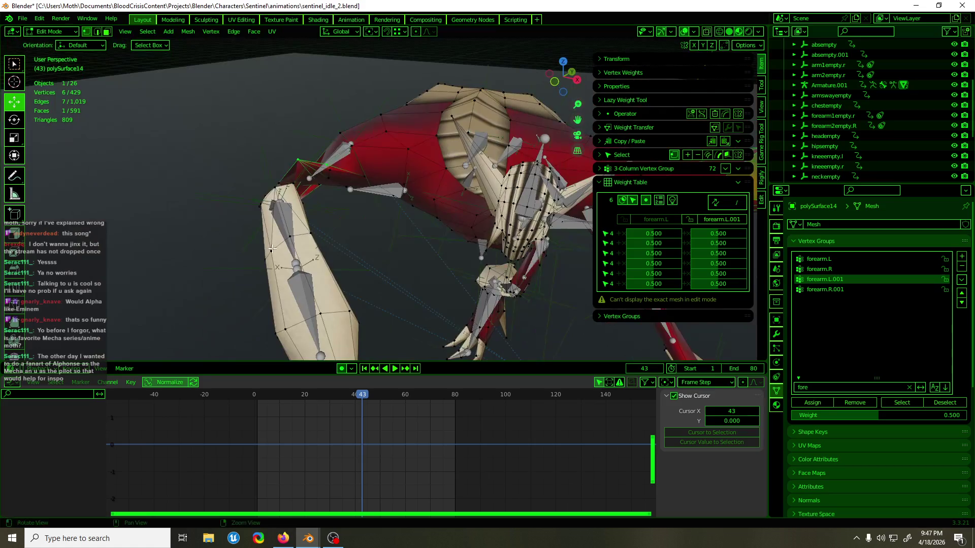
{"action": "left_click", "coordinate": [329, 178], "text": "shift"}
{"action": "middle_click_drag", "start_coordinate": [328, 178], "coordinate": [333, 175]}
{"action": "left_click", "coordinate": [331, 176], "text": "shift"}
{"action": "left_click", "coordinate": [344, 176], "text": "shift"}
{"action": "mouse_move", "coordinate": [344, 176]}
{"action": "middle_mouse_down"}
{"action": "mouse_move", "coordinate": [345, 160]}
{"action": "mouse_move", "coordinate": [521, 161]}
{"action": "mouse_move", "coordinate": [381, 203]}
{"action": "middle_mouse_up"}
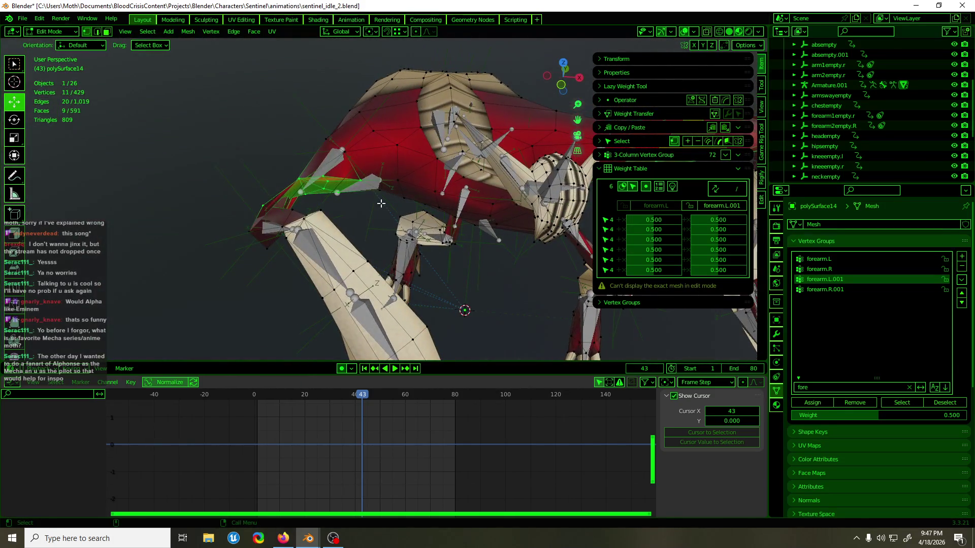
{"action": "key", "text": "ctrl+Tab"}
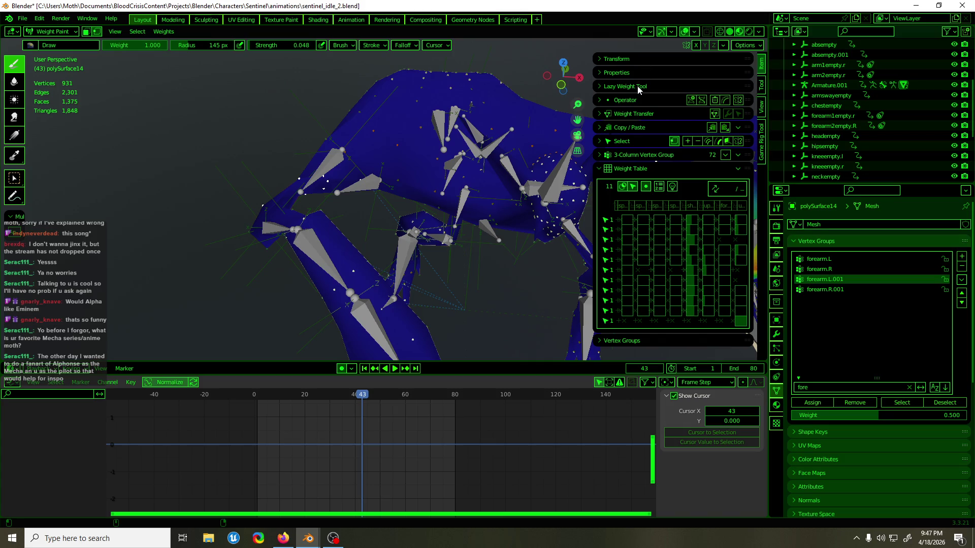
Step: Smooth the arm mesh's vertex weights with upper_arm.L as the active group
{"action": "left_click", "coordinate": [706, 210]}
{"action": "left_click", "coordinate": [638, 113]}
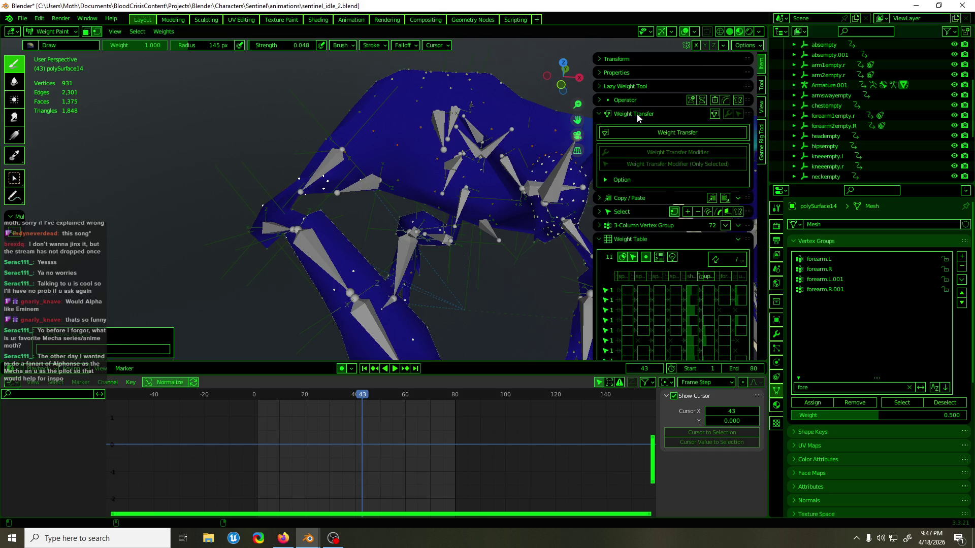
{"action": "left_click", "coordinate": [643, 96]}
{"action": "left_click", "coordinate": [683, 198]}
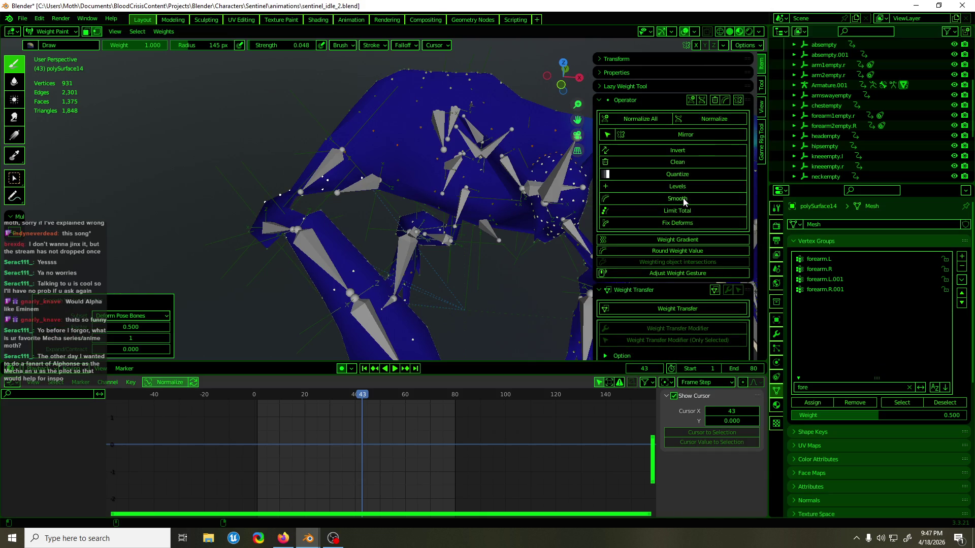
{"action": "mouse_move", "coordinate": [538, 213]}
{"action": "middle_mouse_down"}
{"action": "mouse_move", "coordinate": [485, 217]}
{"action": "mouse_move", "coordinate": [618, 213]}
{"action": "mouse_move", "coordinate": [624, 95]}
{"action": "middle_mouse_up"}
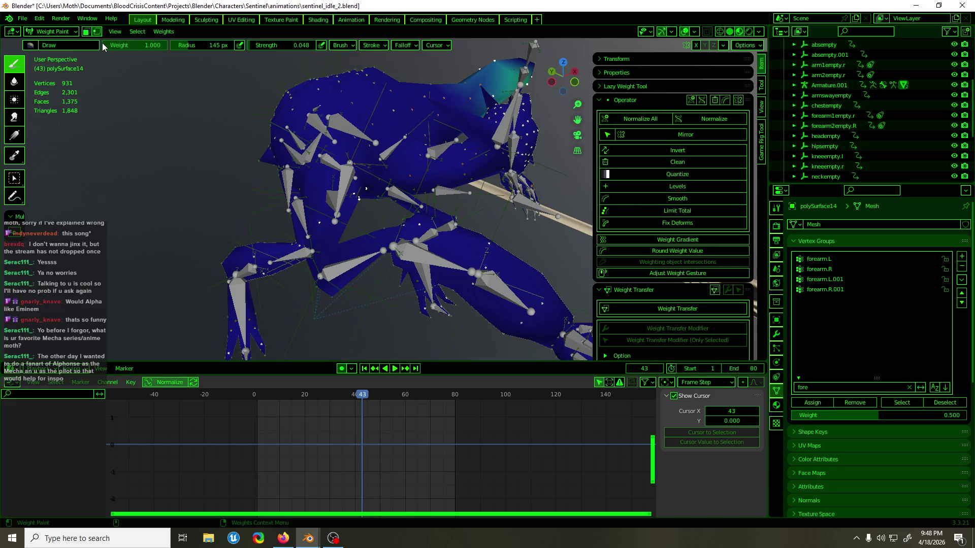
Step: Hide overlays to check the textured character's deformation, then restore overlays
{"action": "left_click", "coordinate": [686, 32]}
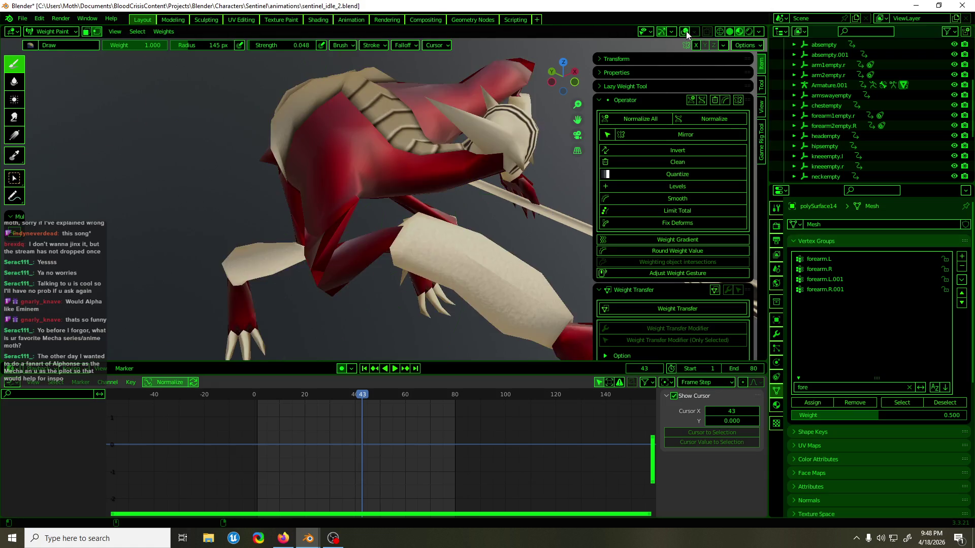
{"action": "mouse_move", "coordinate": [416, 152]}
{"action": "middle_mouse_down"}
{"action": "mouse_move", "coordinate": [375, 147]}
{"action": "mouse_move", "coordinate": [400, 150]}
{"action": "middle_mouse_up"}
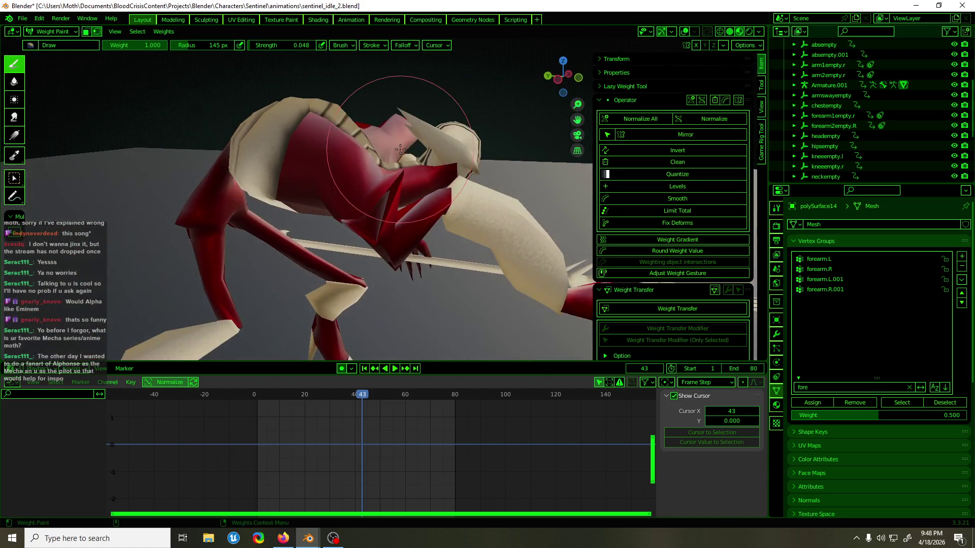
{"action": "key", "text": "Tab"}
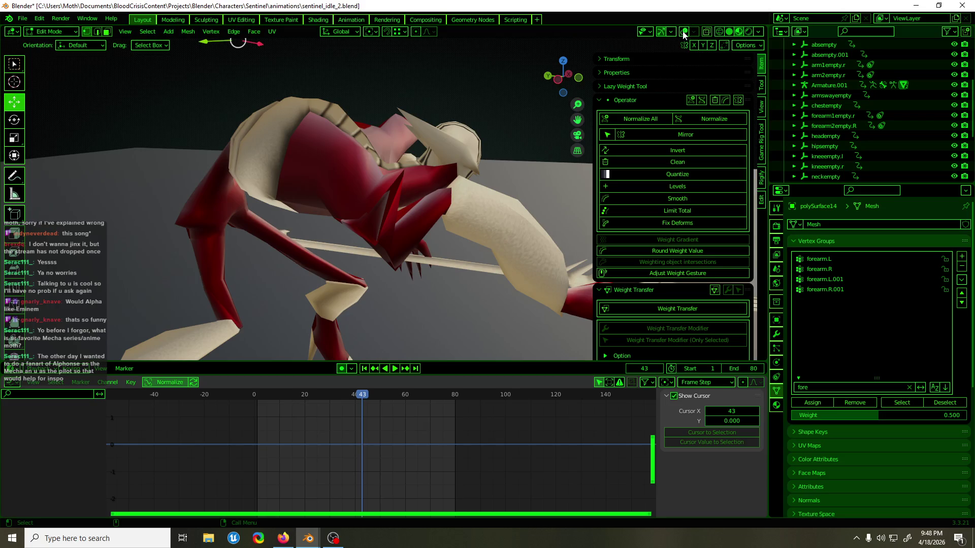
{"action": "left_click", "coordinate": [681, 31]}
{"action": "mouse_move", "coordinate": [406, 228]}
{"action": "middle_mouse_down"}
{"action": "mouse_move", "coordinate": [409, 239]}
{"action": "mouse_move", "coordinate": [376, 248]}
{"action": "mouse_move", "coordinate": [373, 232]}
{"action": "mouse_move", "coordinate": [445, 217]}
{"action": "middle_mouse_up"}
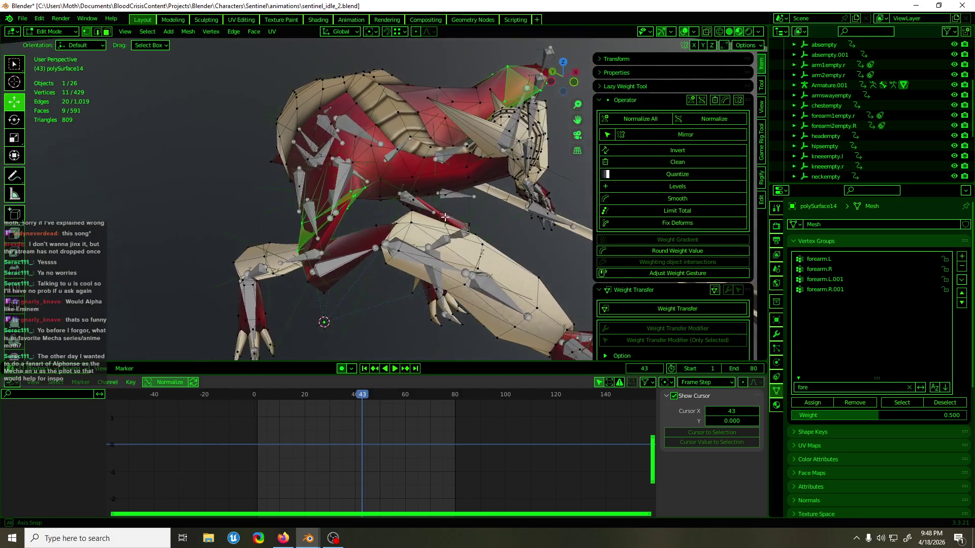
{"action": "key", "text": "Tab"}
Step: Select the upper_arm.R.001 bone in Pose Mode to check its effect
{"action": "left_click", "coordinate": [356, 261]}
{"action": "key", "text": "ctrl+Tab"}
{"action": "left_click", "coordinate": [343, 261]}
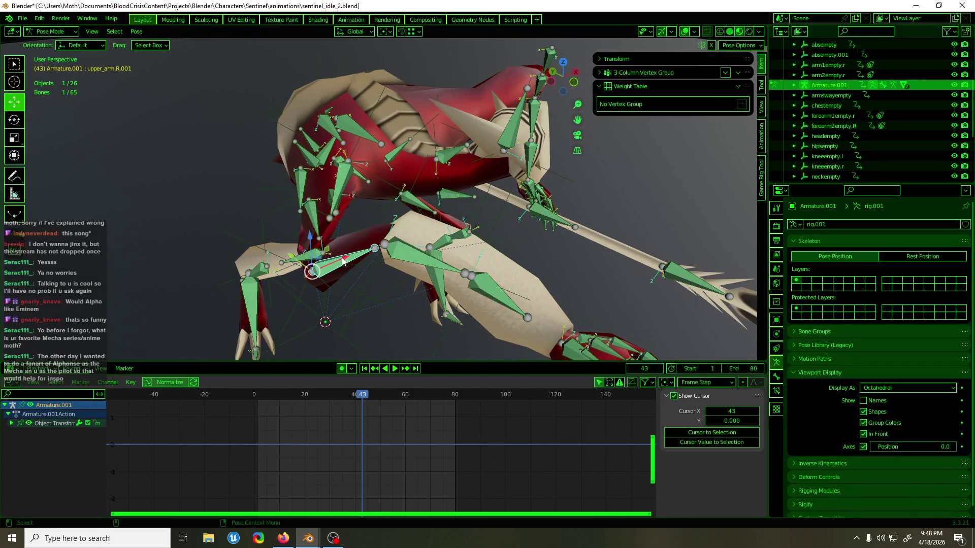
{"action": "key", "text": "ctrl+Tab"}
Step: In Edit Mode on the body mesh, select and frame the arm-joint edge and its neighbouring vertices
{"action": "left_click", "coordinate": [349, 236]}
{"action": "key", "text": "Tab"}
{"action": "mouse_move", "coordinate": [349, 237]}
{"action": "middle_mouse_down"}
{"action": "mouse_move", "coordinate": [392, 231]}
{"action": "mouse_move", "coordinate": [436, 193]}
{"action": "mouse_move", "coordinate": [372, 199]}
{"action": "mouse_move", "coordinate": [386, 190]}
{"action": "middle_mouse_up"}
{"action": "left_click", "coordinate": [402, 180]}
{"action": "key", "text": "KP_Decimal"}
{"action": "mouse_move", "coordinate": [332, 217]}
{"action": "middle_mouse_down"}
{"action": "mouse_move", "coordinate": [460, 188]}
{"action": "mouse_move", "coordinate": [450, 212]}
{"action": "middle_mouse_up"}
{"action": "left_click", "coordinate": [313, 224], "text": "shift"}
Step: Switch the mesh to Weight Paint and filter vertex groups by 'upper'
{"action": "mouse_move", "coordinate": [313, 224]}
{"action": "middle_mouse_down"}
{"action": "mouse_move", "coordinate": [348, 167]}
{"action": "mouse_move", "coordinate": [348, 195]}
{"action": "middle_mouse_up"}
{"action": "key", "text": "ctrl+Tab"}
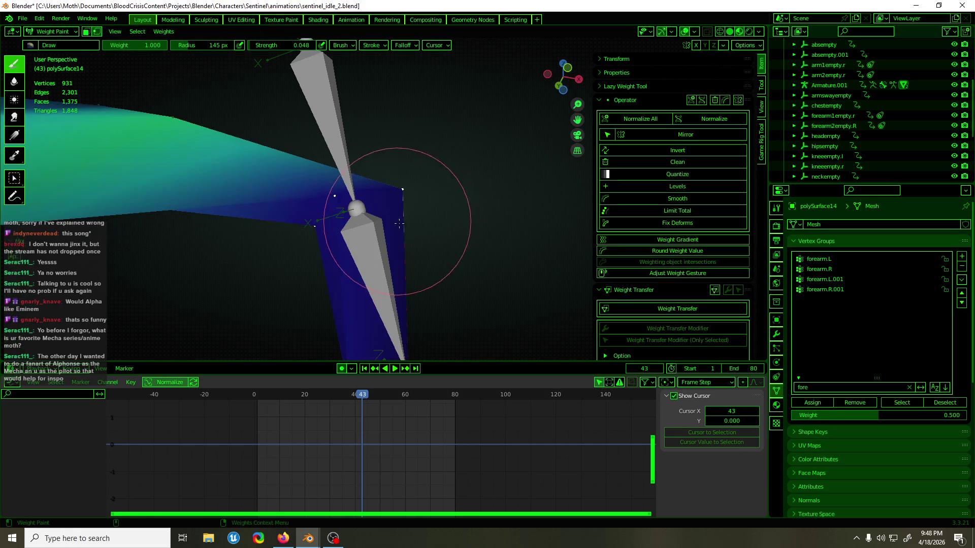
{"action": "left_click", "coordinate": [651, 103]}
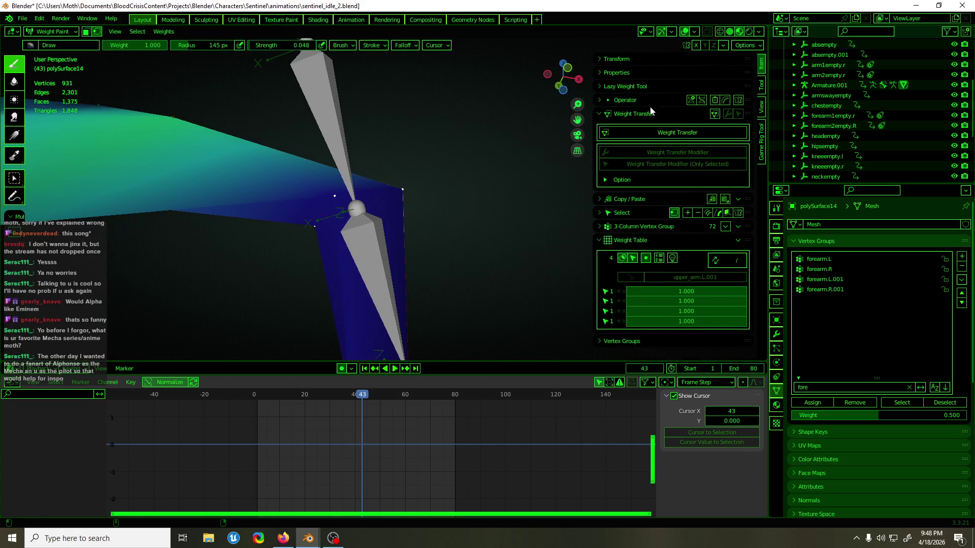
{"action": "left_click", "coordinate": [840, 389]}
{"action": "type", "text": "upper"}
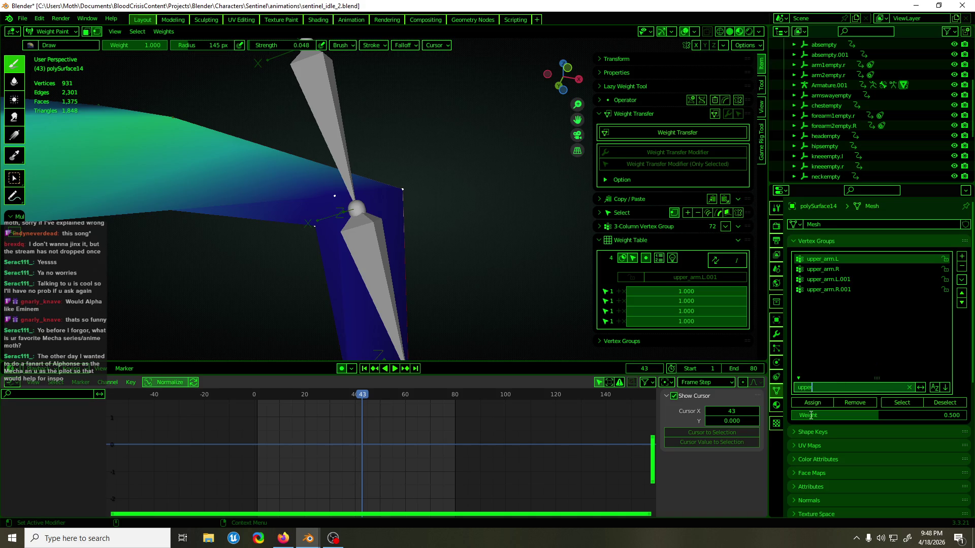
{"action": "key", "text": "Return"}
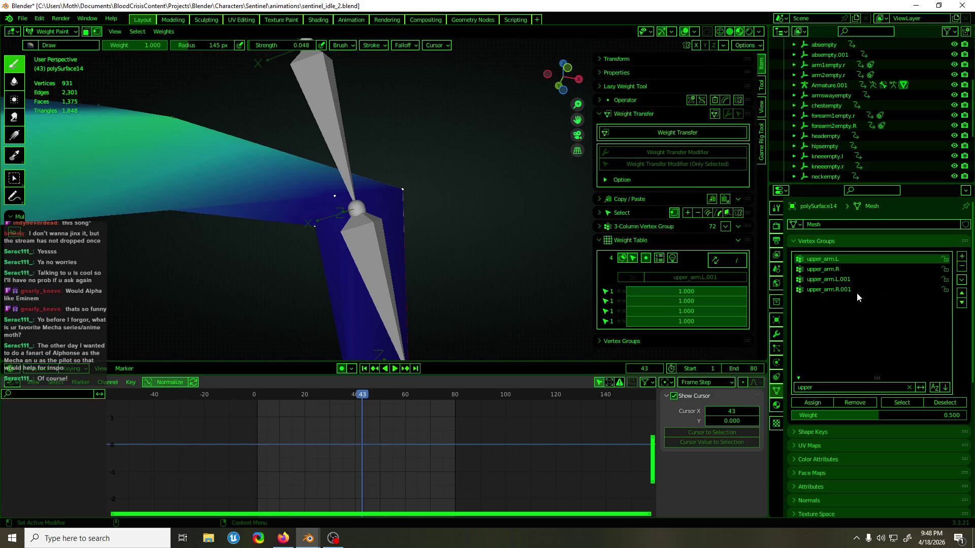
Step: Compare upper_arm.L and upper_arm.L.001 joint weights (0.500 each), then select shoulderempty.r
{"action": "left_click", "coordinate": [833, 279]}
{"action": "left_click", "coordinate": [812, 403]}
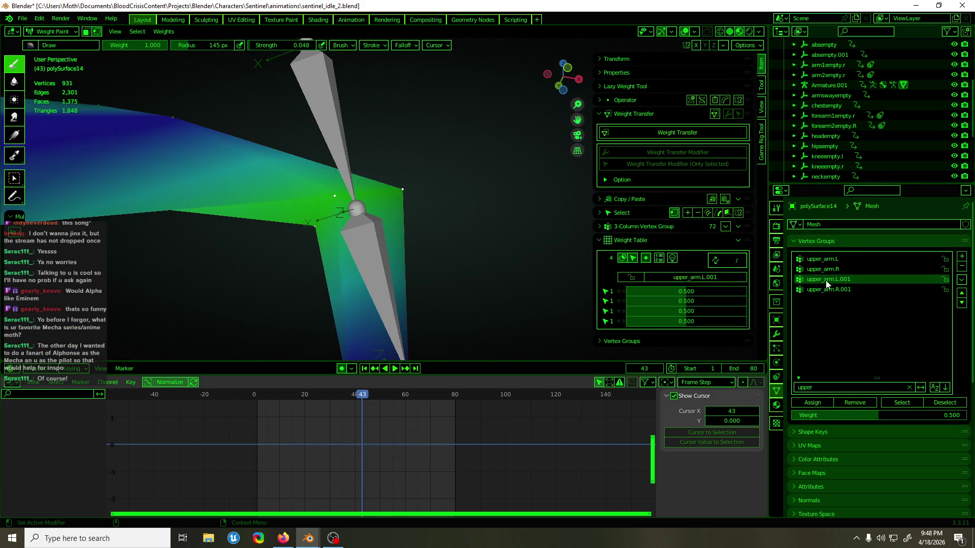
{"action": "left_click", "coordinate": [824, 259]}
{"action": "left_click", "coordinate": [815, 402]}
{"action": "scroll", "coordinate": [325, 198], "scroll_direction": "down", "scroll_amount": 5}
{"action": "mouse_move", "coordinate": [331, 200]}
{"action": "middle_mouse_down"}
{"action": "mouse_move", "coordinate": [573, 235]}
{"action": "mouse_move", "coordinate": [382, 224]}
{"action": "mouse_move", "coordinate": [345, 262]}
{"action": "mouse_move", "coordinate": [316, 264]}
{"action": "mouse_move", "coordinate": [415, 185]}
{"action": "mouse_move", "coordinate": [337, 248]}
{"action": "mouse_move", "coordinate": [392, 189]}
{"action": "mouse_move", "coordinate": [372, 206]}
{"action": "middle_mouse_up"}
{"action": "key", "text": "ctrl+Tab"}
{"action": "key", "text": "ctrl+Tab"}
{"action": "key", "text": "ctrl+Tab"}
{"action": "left_click", "coordinate": [337, 203]}
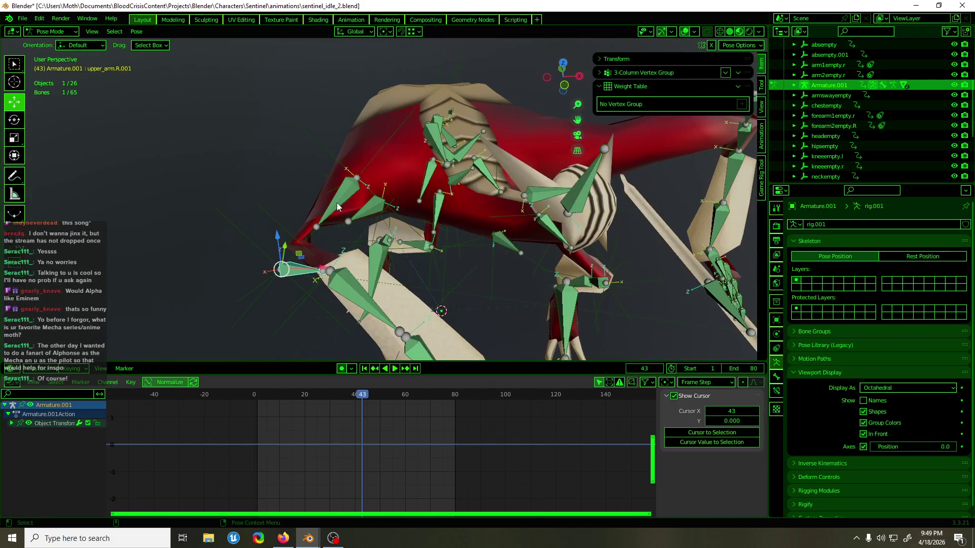
Step: Delete the old shoulderempty.r empty
{"action": "mouse_move", "coordinate": [339, 200]}
{"action": "middle_mouse_down"}
{"action": "mouse_move", "coordinate": [397, 241]}
{"action": "mouse_move", "coordinate": [335, 263]}
{"action": "mouse_move", "coordinate": [358, 256]}
{"action": "mouse_move", "coordinate": [320, 329]}
{"action": "middle_mouse_up"}
{"action": "key", "text": "a"}
{"action": "key", "text": "Delete"}
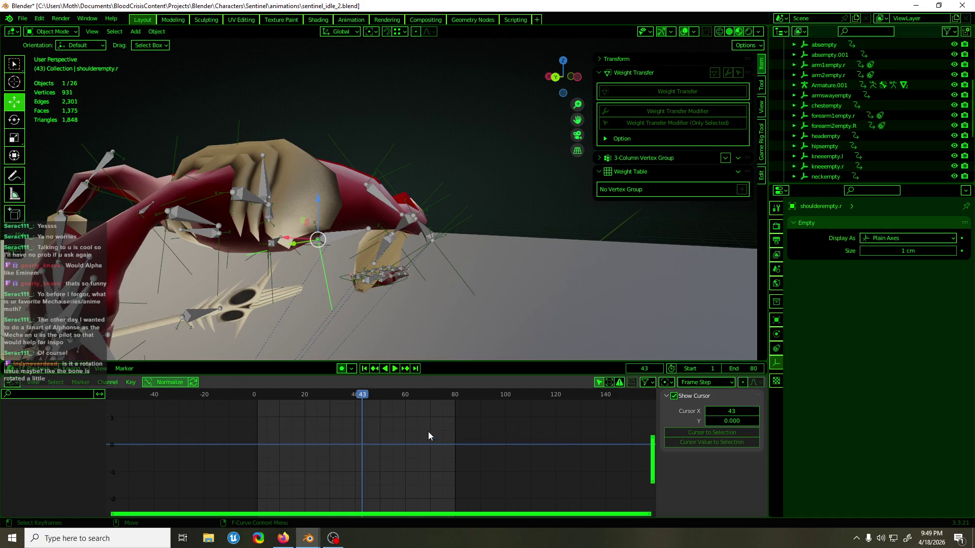
{"action": "middle_click_drag", "start_coordinate": [411, 266], "coordinate": [335, 283]}
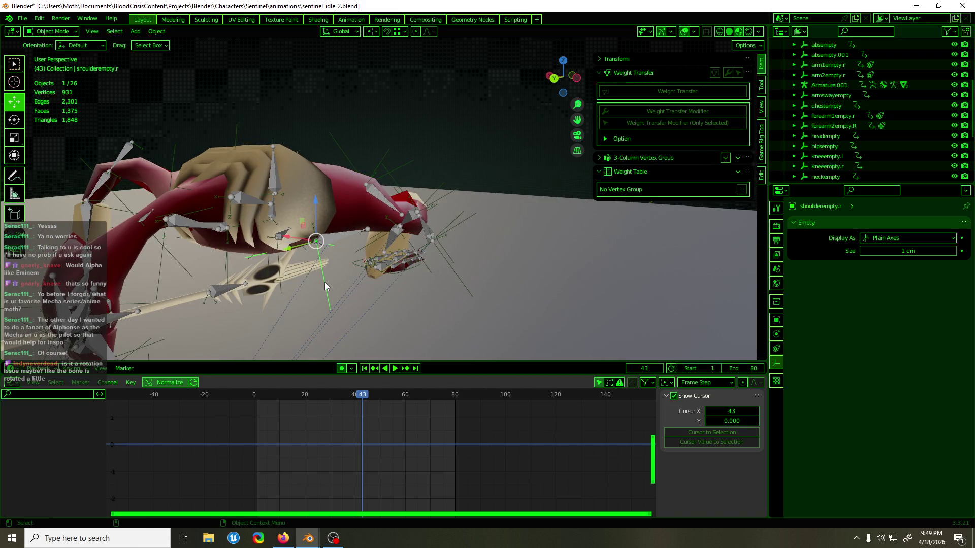
{"action": "key", "text": "Delete"}
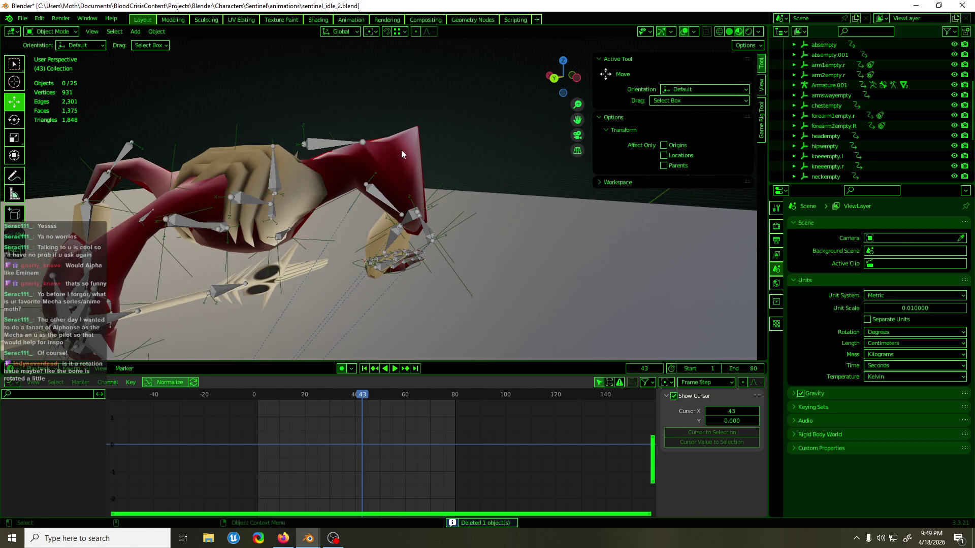
{"action": "middle_click_drag", "start_coordinate": [371, 179], "coordinate": [247, 191]}
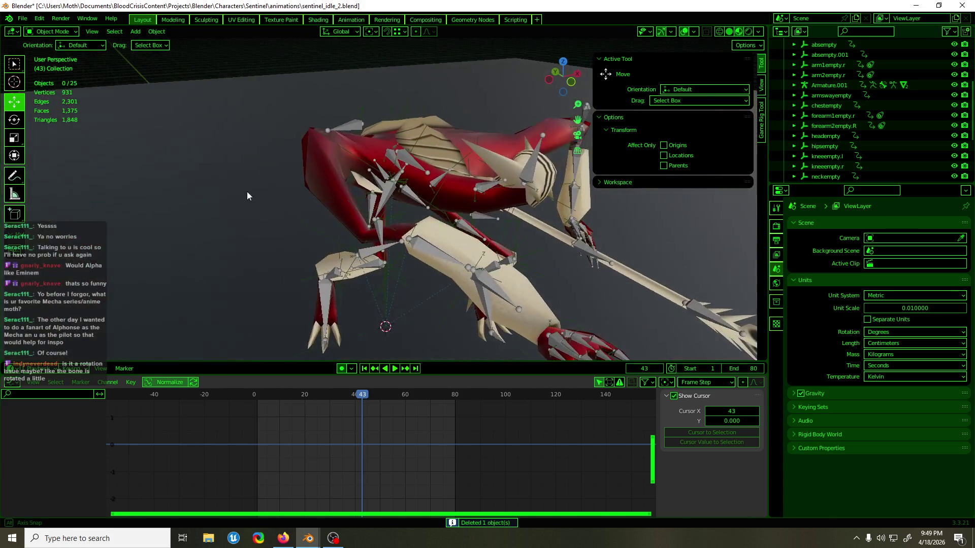
Step: Duplicate arm1empty.r in place
{"action": "left_click", "coordinate": [426, 130]}
{"action": "mouse_move", "coordinate": [128, 157]}
{"action": "middle_mouse_down"}
{"action": "mouse_move", "coordinate": [284, 233]}
{"action": "mouse_move", "coordinate": [394, 240]}
{"action": "mouse_move", "coordinate": [425, 338]}
{"action": "middle_mouse_up"}
{"action": "key", "text": "shift+d"}
{"action": "key", "text": "Escape"}
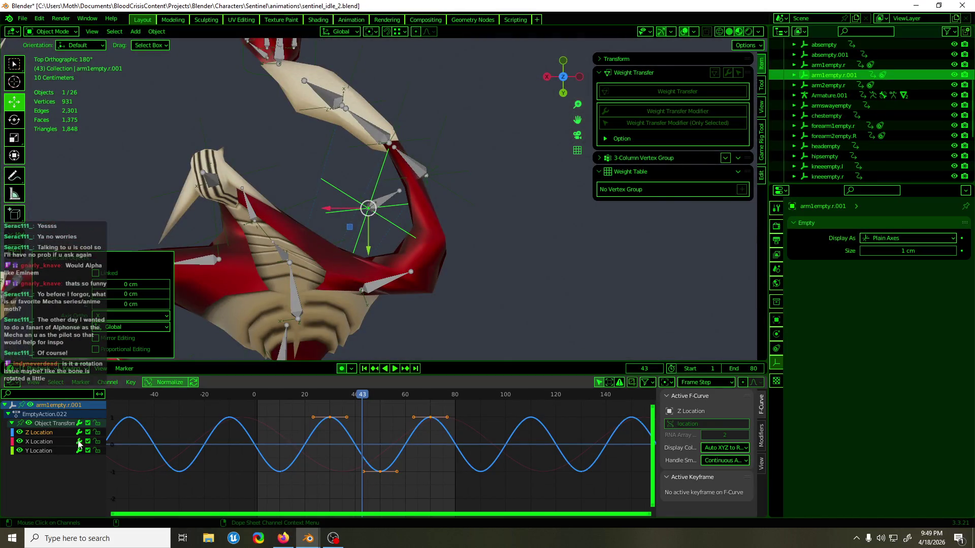
Step: Shift the duplicate's Y Location keyframes up in value in the Graph Editor
{"action": "left_click", "coordinate": [54, 449]}
{"action": "left_click_drag", "start_coordinate": [395, 419], "coordinate": [314, 459]}
{"action": "key", "text": "g"}
{"action": "key", "text": "y"}
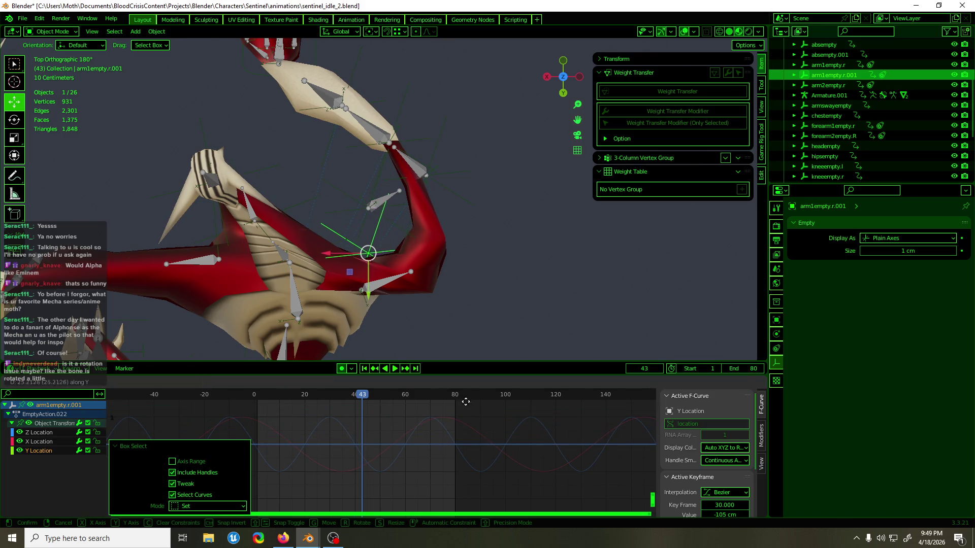
{"action": "left_click", "coordinate": [434, 375]}
Step: Select the X Location keyframes and start a value move, then cancel it
{"action": "left_click", "coordinate": [41, 442]}
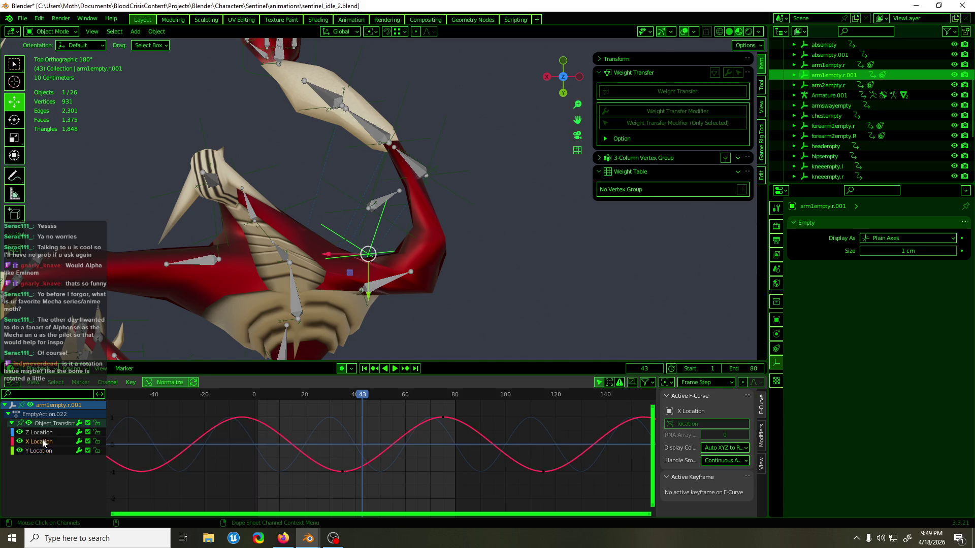
{"action": "left_click_drag", "start_coordinate": [401, 420], "coordinate": [428, 461]}
{"action": "key", "text": "g"}
{"action": "key", "text": "y"}
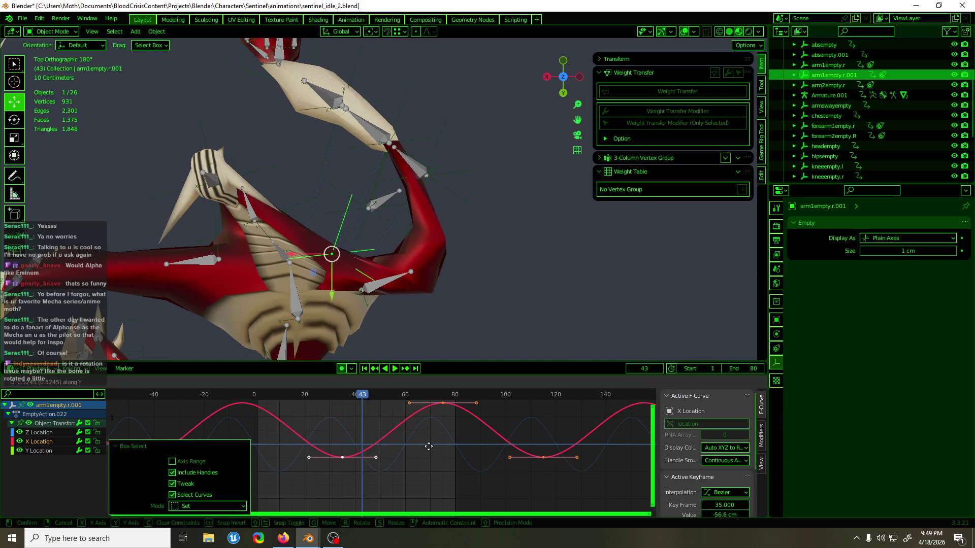
{"action": "right_click", "coordinate": [429, 448]}
{"action": "scroll", "coordinate": [831, 74], "scroll_direction": "up", "scroll_amount": 3}
Step: Rename the duplicated empty to shoulderempty.r
{"action": "key", "text": "F2"}
{"action": "type", "text": "shou"}
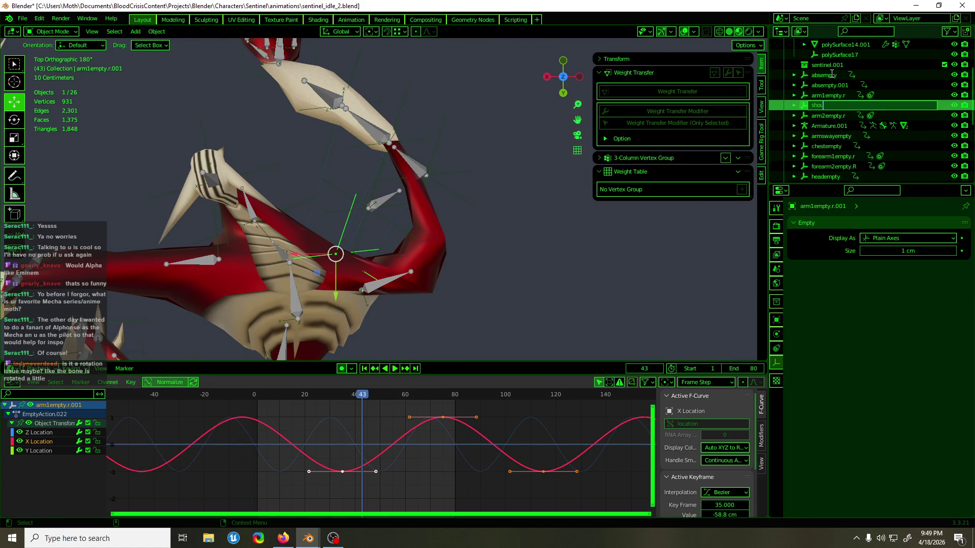
{"action": "type", "text": "mpty"}
{"action": "type", "text": ".r"}
{"action": "key", "text": "Return"}
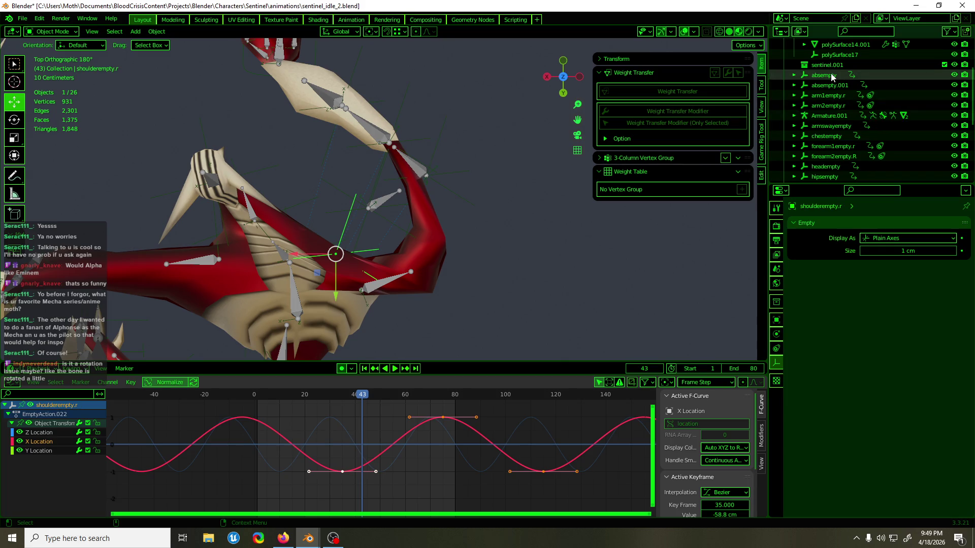
{"action": "left_click", "coordinate": [394, 281]}
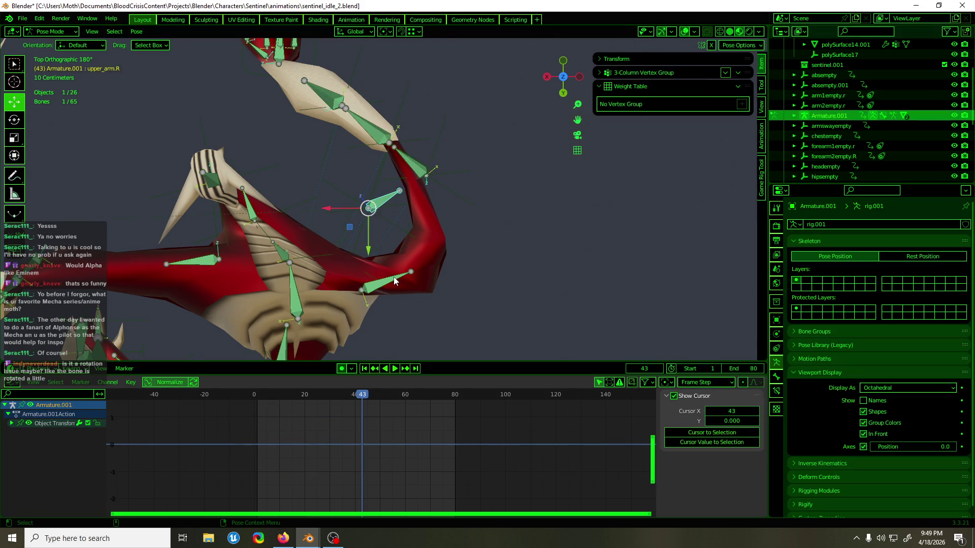
Step: Set shoulder.R's Copy Location.001 target to shoulderempty.r
{"action": "left_click", "coordinate": [776, 391]}
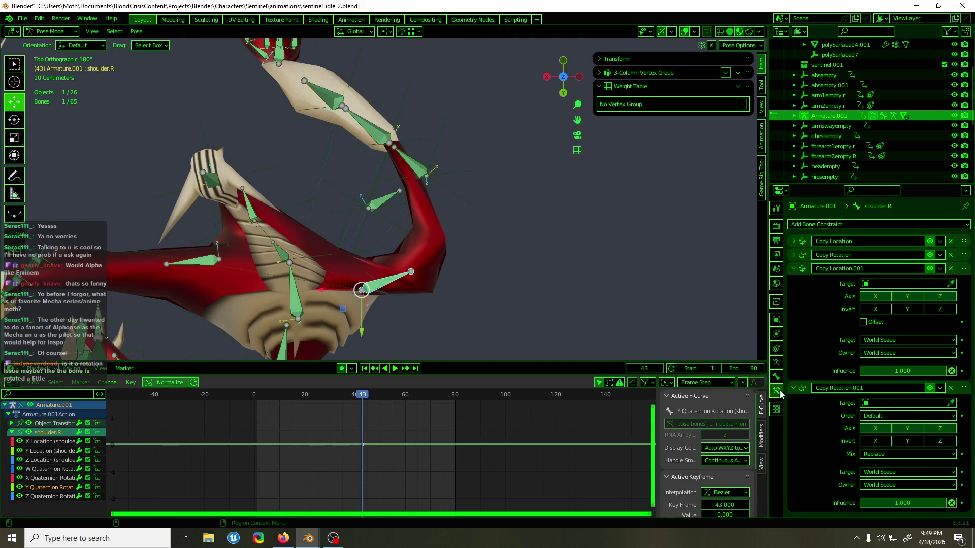
{"action": "left_click", "coordinate": [895, 284]}
{"action": "type", "text": "sh"}
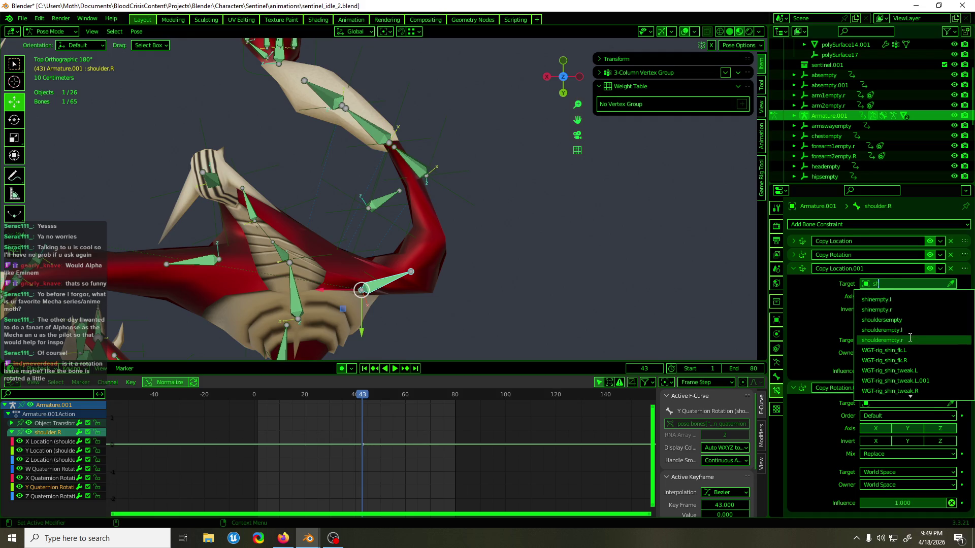
{"action": "left_click", "coordinate": [882, 340]}
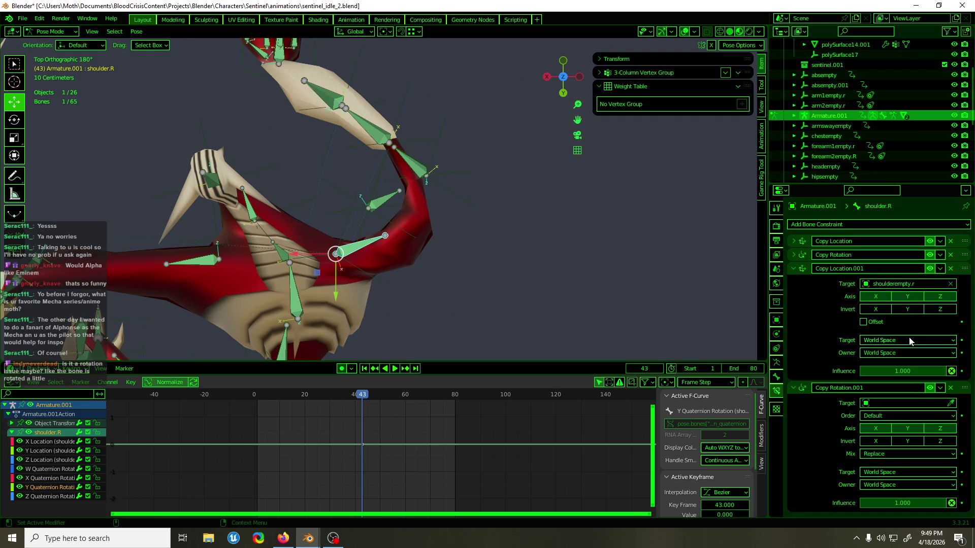
Step: Point Copy Rotation.001 at Armature.001's upper_arm.R bone
{"action": "left_click", "coordinate": [897, 404]}
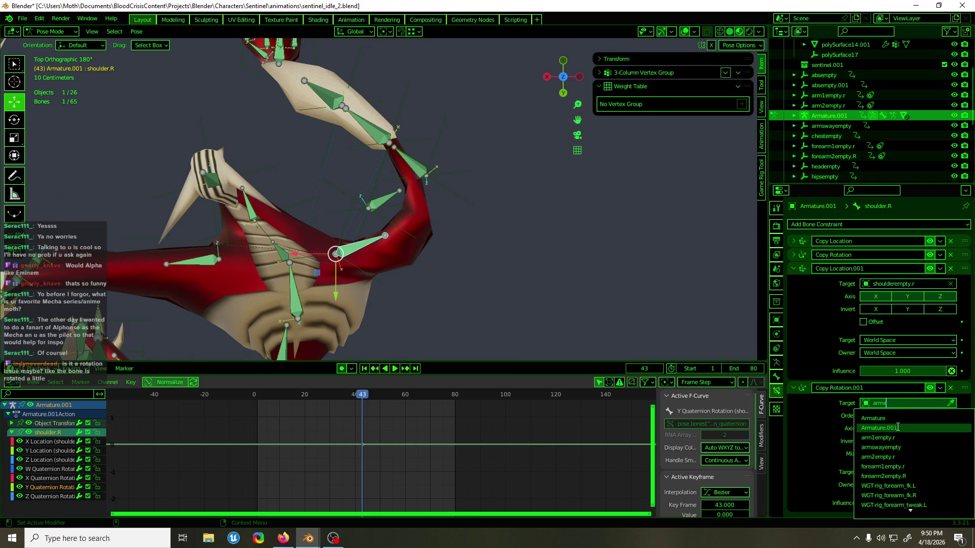
{"action": "left_click", "coordinate": [895, 428]}
{"action": "left_click", "coordinate": [897, 417]}
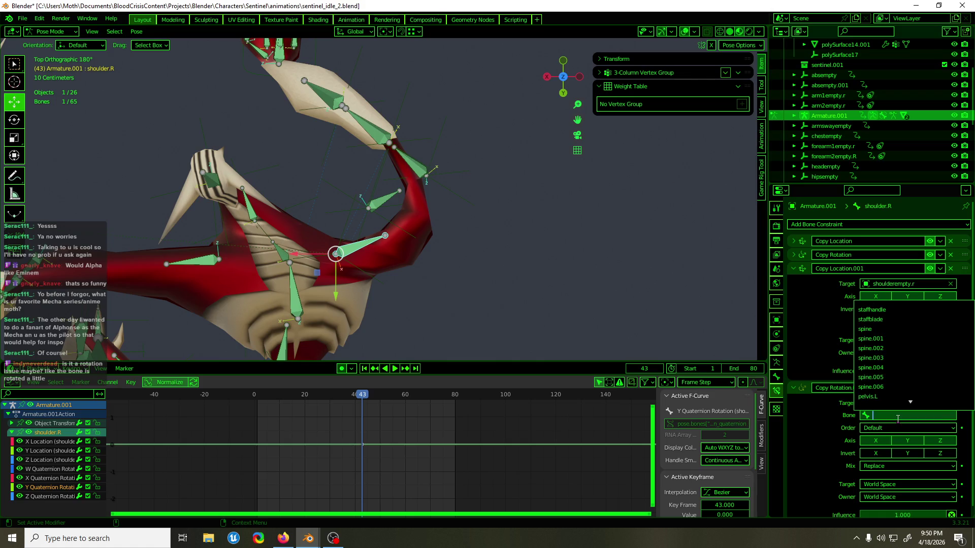
{"action": "type", "text": "upper"}
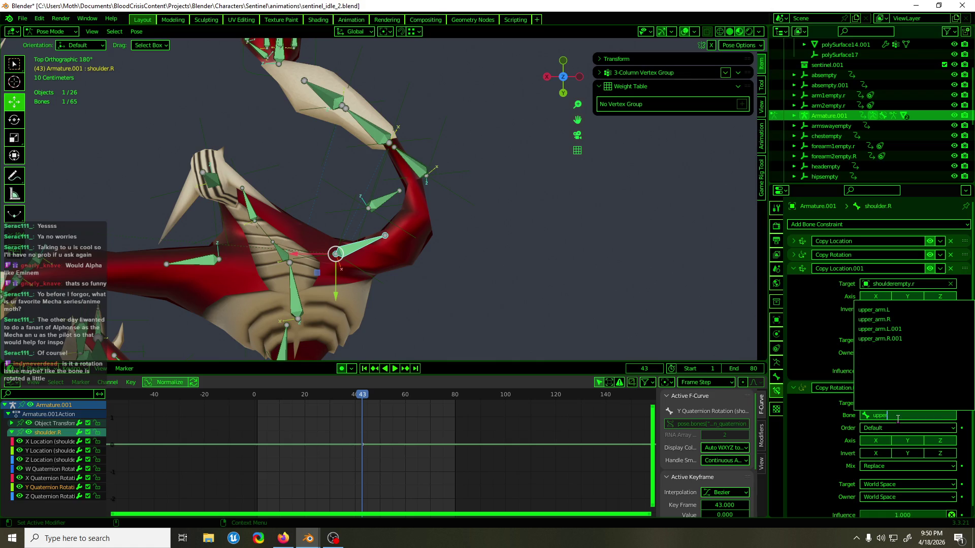
{"action": "left_click", "coordinate": [874, 319]}
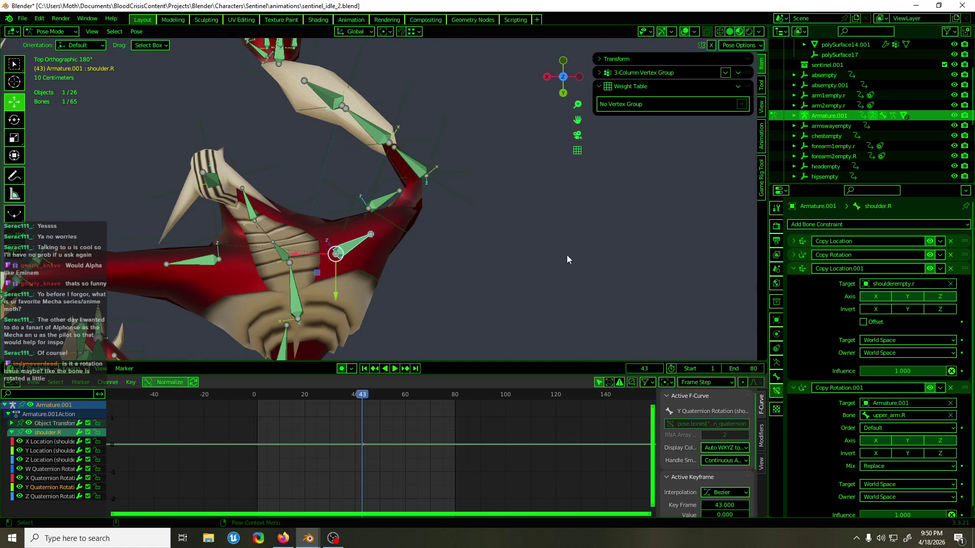
Step: Inspect the upper_arm.R bone's constraints, then reselect shoulder.R
{"action": "mouse_move", "coordinate": [474, 291]}
{"action": "middle_mouse_down"}
{"action": "mouse_move", "coordinate": [442, 295]}
{"action": "mouse_move", "coordinate": [312, 233]}
{"action": "mouse_move", "coordinate": [226, 209]}
{"action": "mouse_move", "coordinate": [409, 212]}
{"action": "middle_mouse_up"}
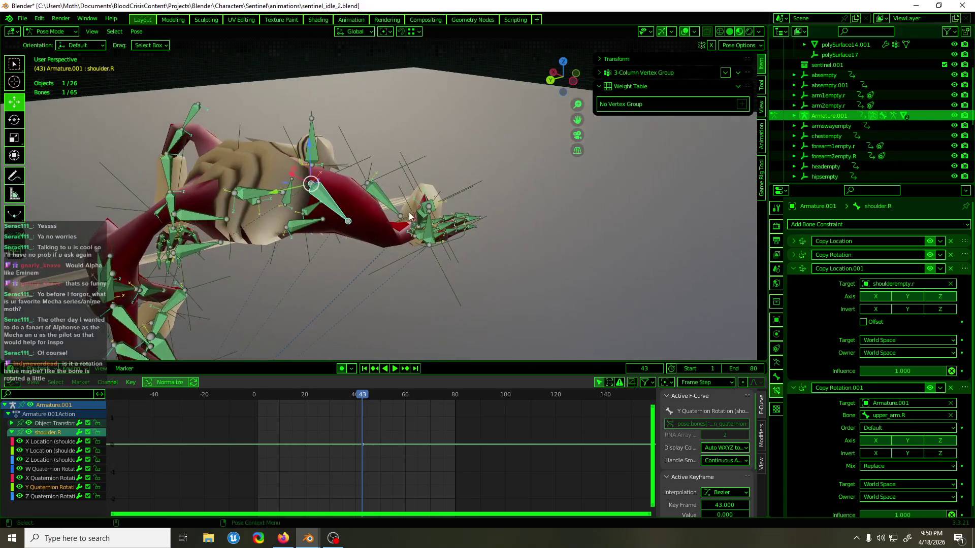
{"action": "left_click", "coordinate": [382, 201]}
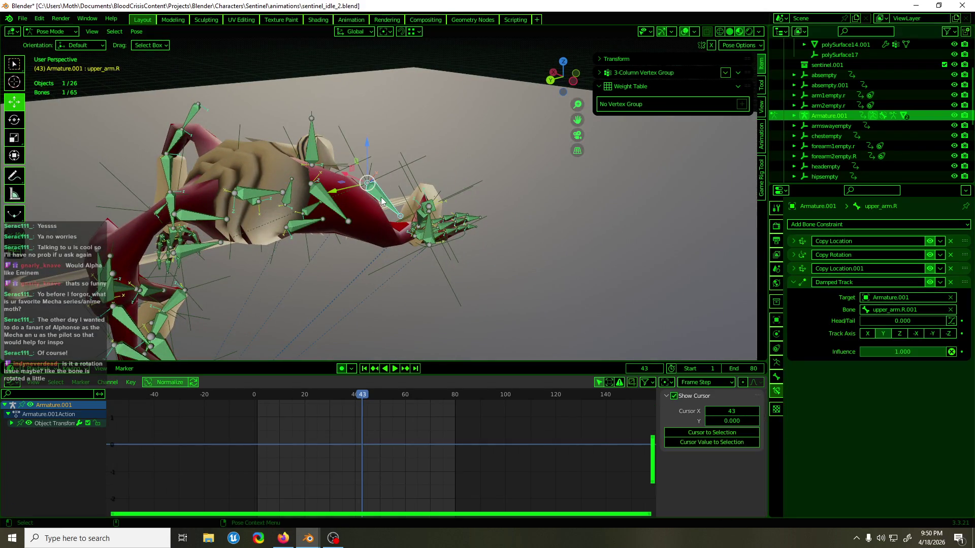
{"action": "left_click", "coordinate": [342, 211]}
{"action": "mouse_move", "coordinate": [342, 211]}
{"action": "middle_mouse_down"}
{"action": "mouse_move", "coordinate": [360, 233]}
{"action": "mouse_move", "coordinate": [385, 234]}
{"action": "middle_mouse_up"}
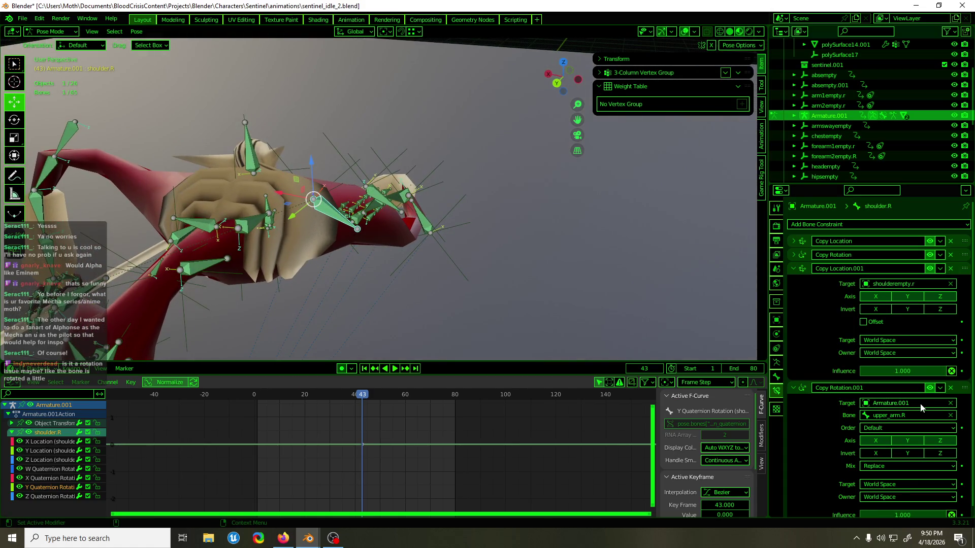
Step: Replace Copy Rotation.001 with a Damped Track targeting Armature.001, searching for an 'upper' bone
{"action": "left_click", "coordinate": [950, 388]}
{"action": "left_click", "coordinate": [934, 226]}
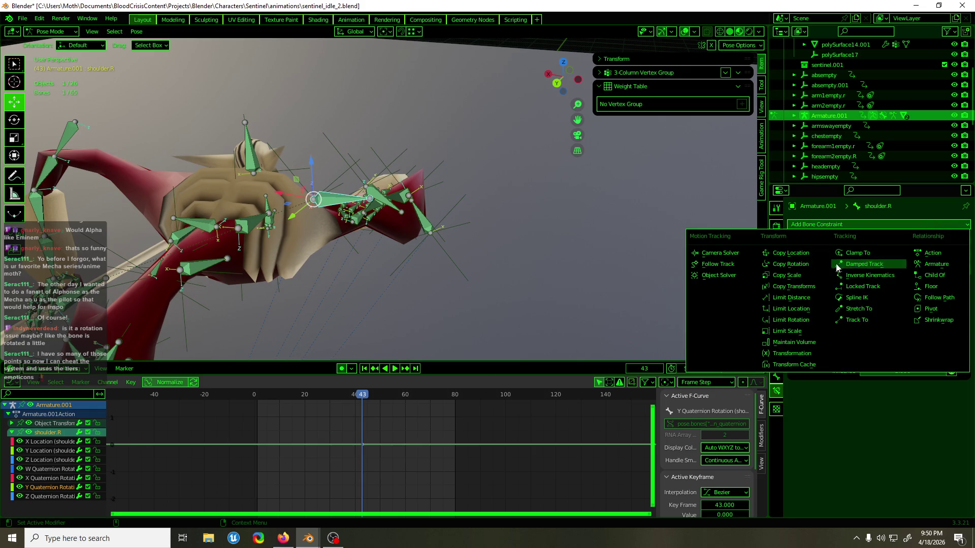
{"action": "left_click", "coordinate": [868, 265]}
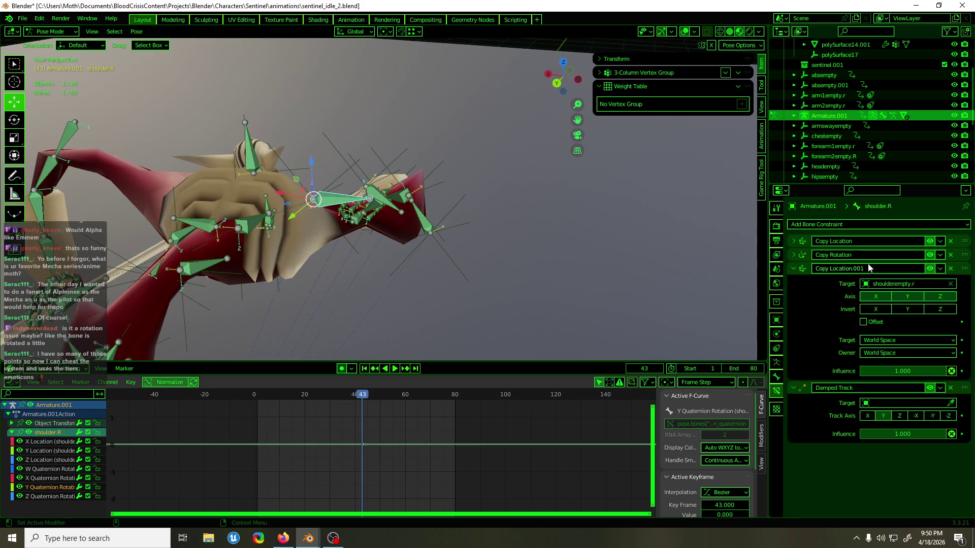
{"action": "left_click", "coordinate": [893, 405]}
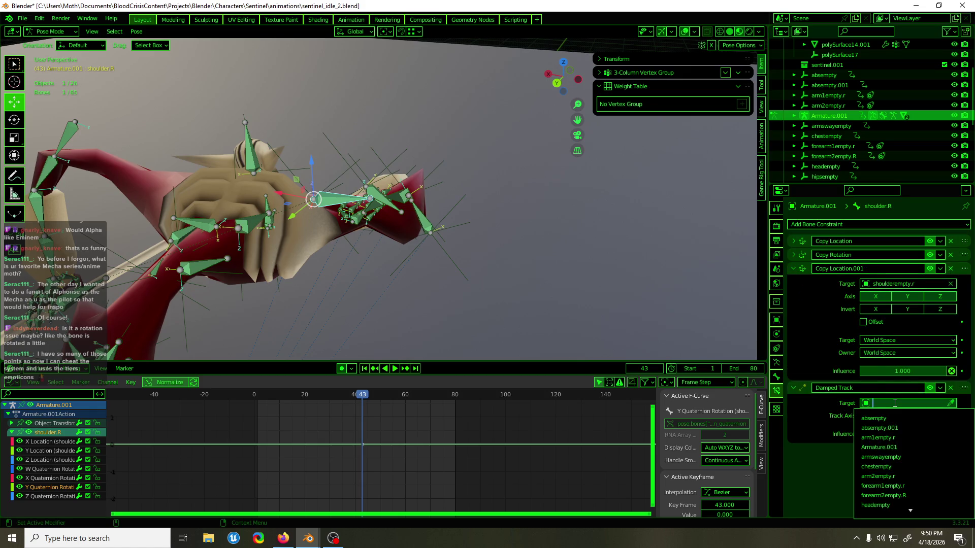
{"action": "left_click", "coordinate": [902, 448]}
{"action": "type", "text": "upper"}
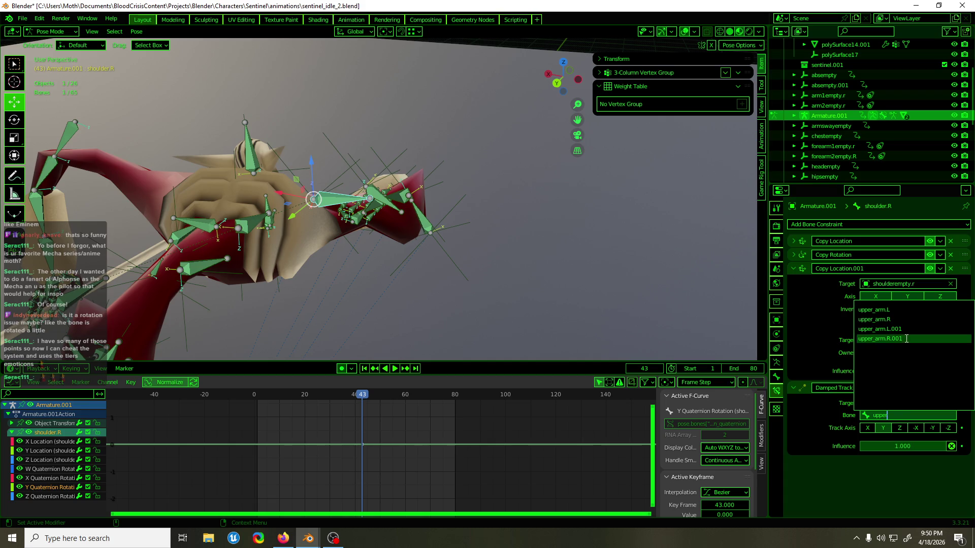
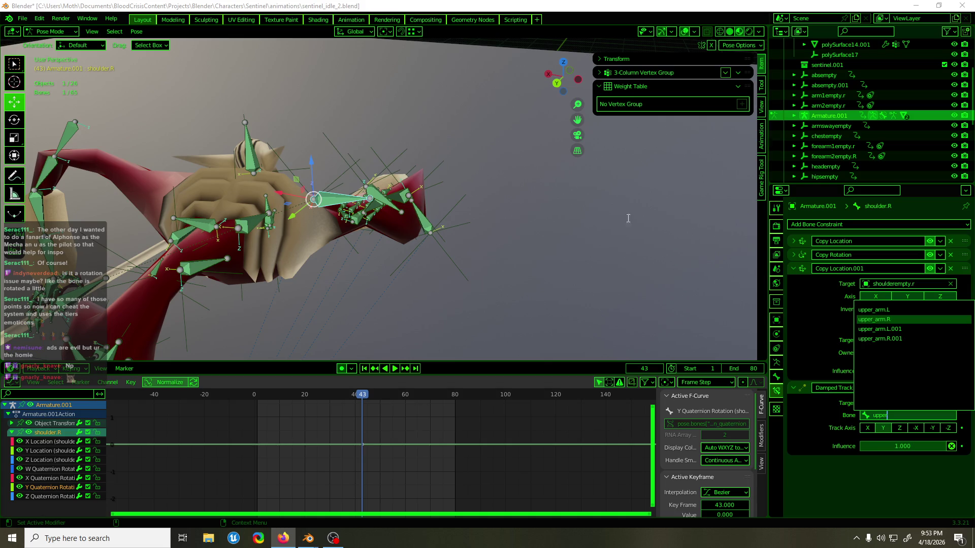
Step: Select the shoulder.R bone in Pose Mode to edit its constraints
{"action": "left_click", "coordinate": [312, 5]}
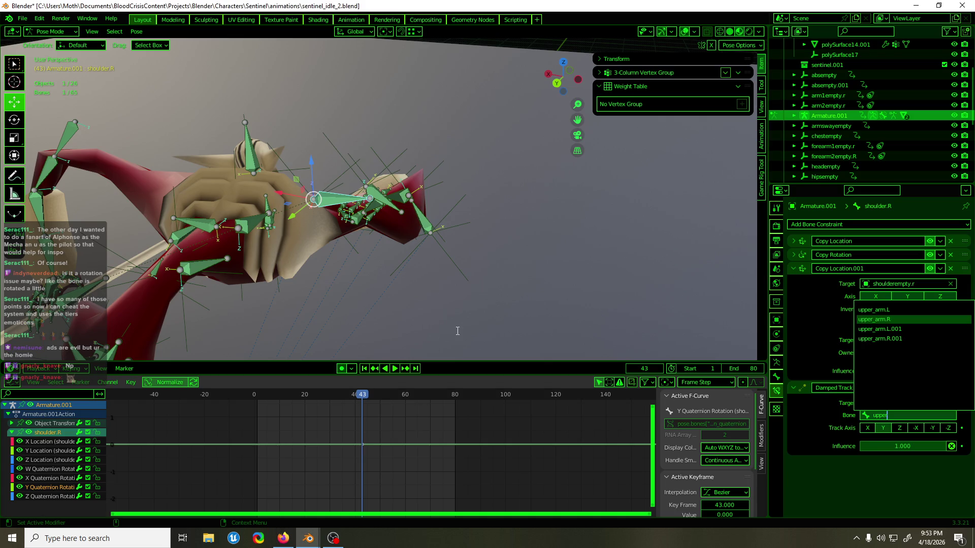
{"action": "key", "text": "Escape"}
{"action": "mouse_move", "coordinate": [474, 269]}
{"action": "middle_mouse_down"}
{"action": "mouse_move", "coordinate": [260, 269]}
{"action": "mouse_move", "coordinate": [285, 262]}
{"action": "mouse_move", "coordinate": [368, 294]}
{"action": "mouse_move", "coordinate": [443, 308]}
{"action": "mouse_move", "coordinate": [481, 304]}
{"action": "mouse_move", "coordinate": [478, 328]}
{"action": "mouse_move", "coordinate": [481, 306]}
{"action": "mouse_move", "coordinate": [625, 290]}
{"action": "mouse_move", "coordinate": [696, 249]}
{"action": "mouse_move", "coordinate": [602, 264]}
{"action": "mouse_move", "coordinate": [503, 304]}
{"action": "mouse_move", "coordinate": [501, 334]}
{"action": "middle_mouse_up"}
{"action": "left_click", "coordinate": [409, 237]}
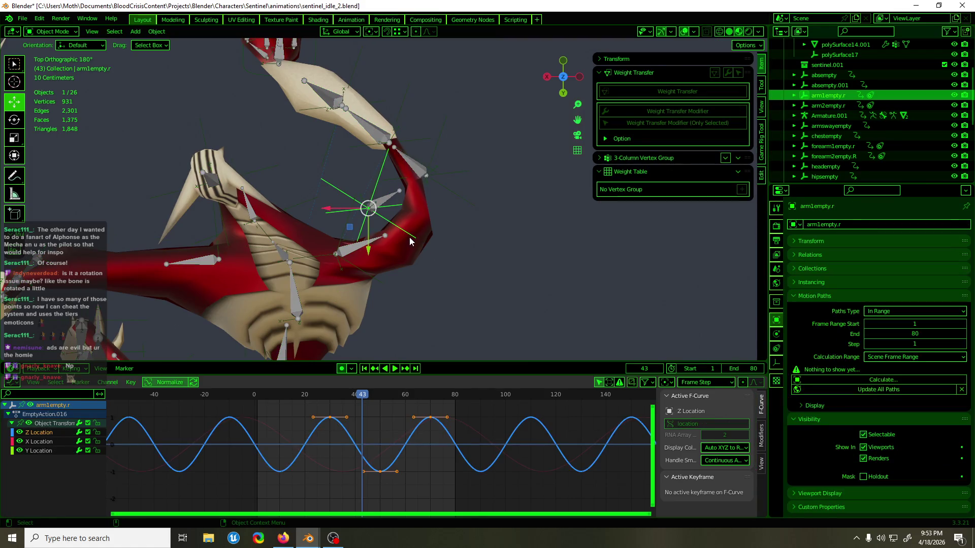
{"action": "left_click", "coordinate": [356, 251]}
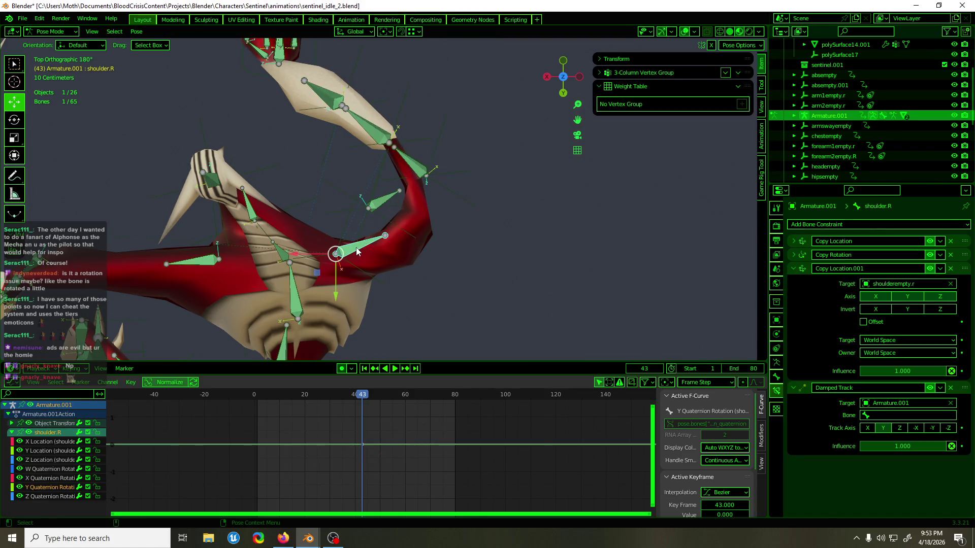
Step: Set shoulder.R's Damped Track target bone to upper_arm.L, then search 'upper' again to change it
{"action": "left_click", "coordinate": [897, 415]}
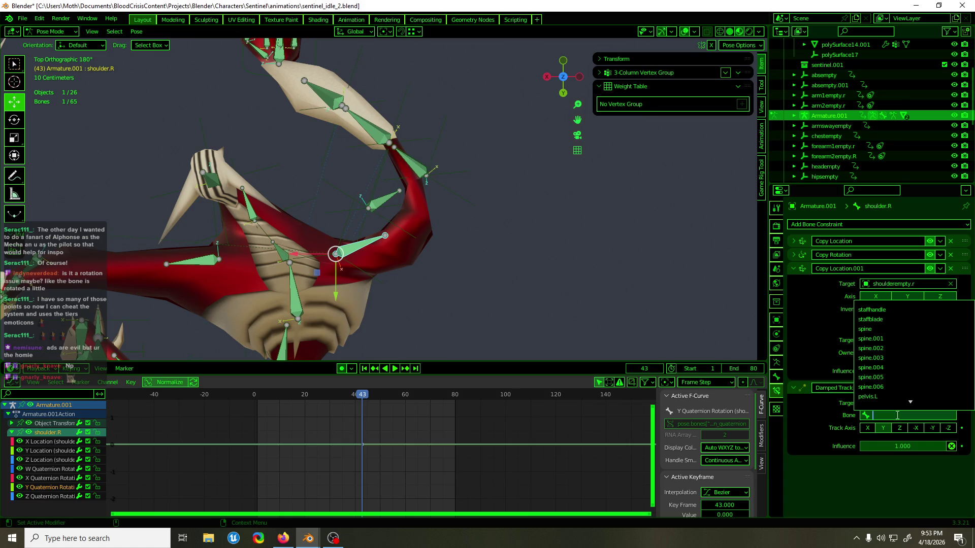
{"action": "type", "text": "upper"}
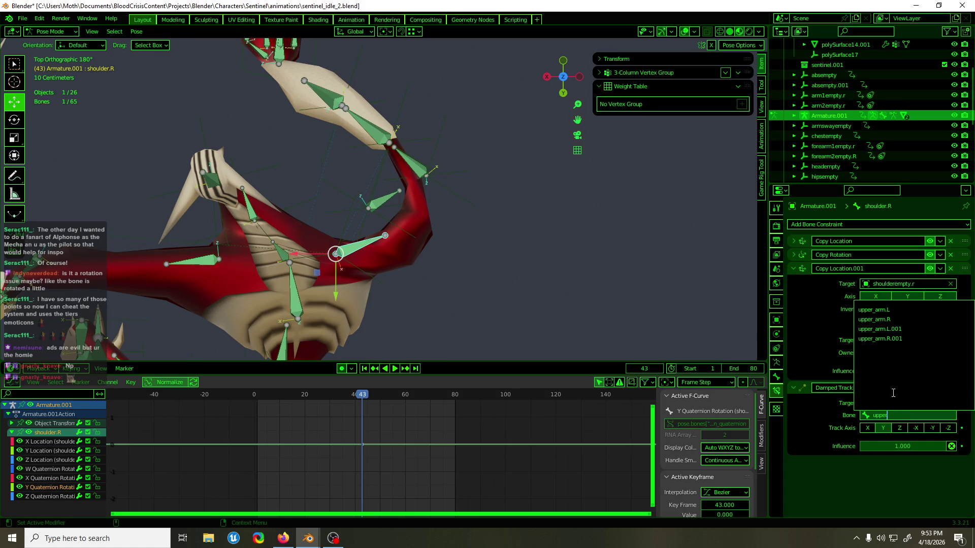
{"action": "left_click", "coordinate": [874, 309]}
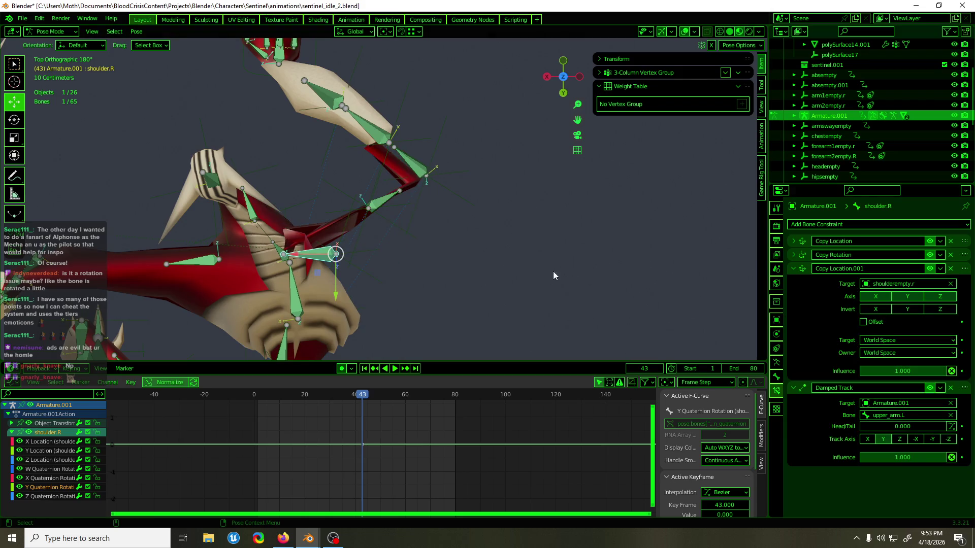
{"action": "left_click", "coordinate": [921, 415]}
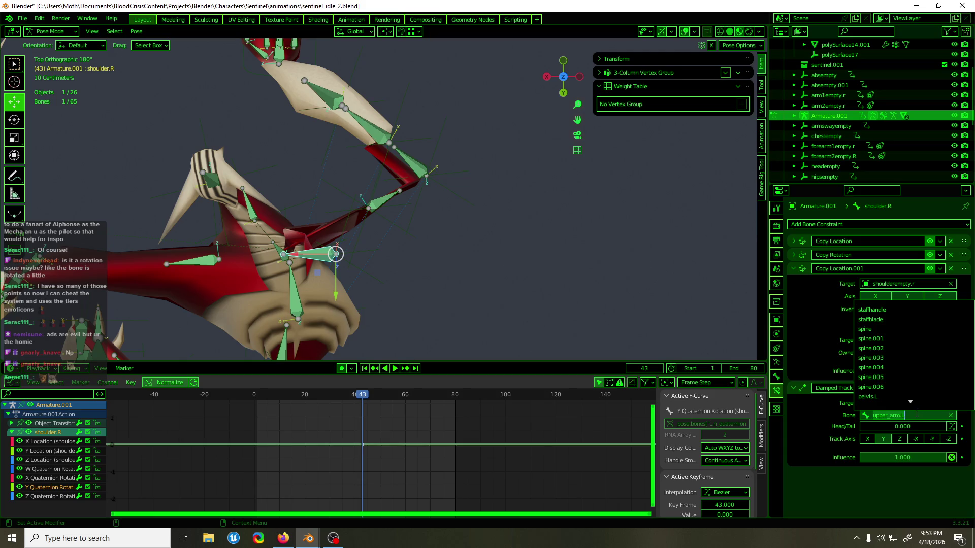
{"action": "type", "text": "upper"}
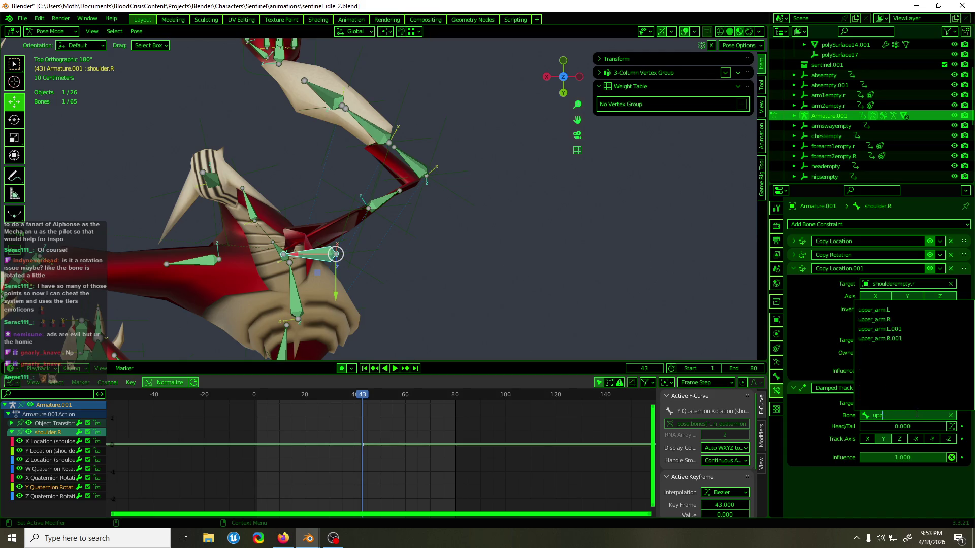
Step: Set the Damped Track target bone to upper_arm.R and leave Pose Mode
{"action": "left_click", "coordinate": [919, 320]}
{"action": "mouse_move", "coordinate": [412, 281]}
{"action": "middle_mouse_down"}
{"action": "mouse_move", "coordinate": [599, 197]}
{"action": "mouse_move", "coordinate": [584, 160]}
{"action": "mouse_move", "coordinate": [543, 199]}
{"action": "mouse_move", "coordinate": [486, 185]}
{"action": "mouse_move", "coordinate": [500, 187]}
{"action": "mouse_move", "coordinate": [482, 222]}
{"action": "middle_mouse_up"}
{"action": "key", "text": "ctrl+Tab"}
Step: Dissolve a vertex on the creature mesh in Edit Mode, then return to Object Mode
{"action": "key", "text": "Tab"}
{"action": "mouse_move", "coordinate": [526, 205]}
{"action": "middle_mouse_down"}
{"action": "mouse_move", "coordinate": [430, 265]}
{"action": "mouse_move", "coordinate": [419, 203]}
{"action": "mouse_move", "coordinate": [439, 214]}
{"action": "mouse_move", "coordinate": [480, 189]}
{"action": "mouse_move", "coordinate": [436, 188]}
{"action": "mouse_move", "coordinate": [456, 187]}
{"action": "mouse_move", "coordinate": [468, 242]}
{"action": "mouse_move", "coordinate": [508, 203]}
{"action": "mouse_move", "coordinate": [513, 179]}
{"action": "mouse_move", "coordinate": [502, 213]}
{"action": "mouse_move", "coordinate": [509, 242]}
{"action": "mouse_move", "coordinate": [513, 179]}
{"action": "mouse_move", "coordinate": [483, 211]}
{"action": "mouse_move", "coordinate": [482, 183]}
{"action": "mouse_move", "coordinate": [464, 272]}
{"action": "mouse_move", "coordinate": [495, 218]}
{"action": "middle_mouse_up"}
{"action": "left_click", "coordinate": [418, 185]}
{"action": "key", "text": "ctrl+x"}
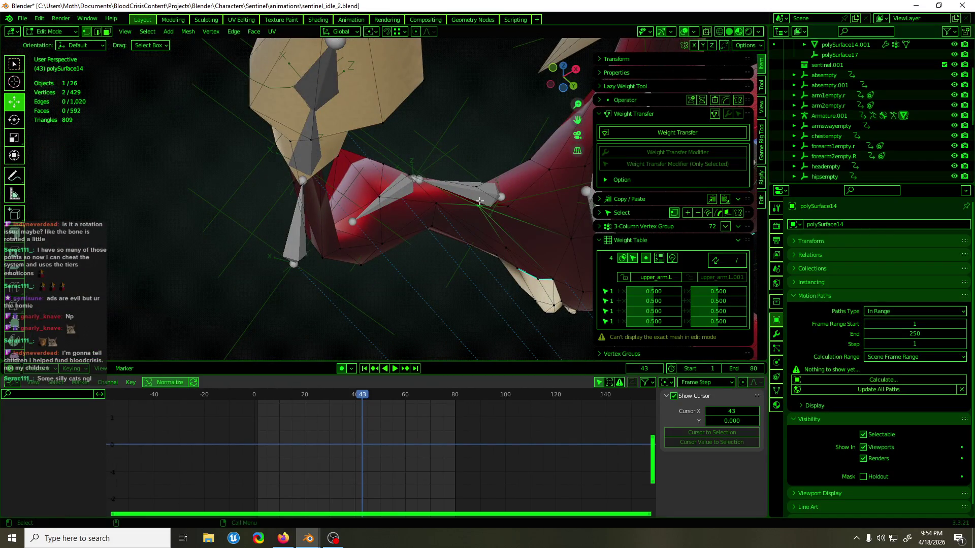
{"action": "left_click", "coordinate": [479, 201]}
{"action": "key", "text": "Tab"}
Step: Play the idle animation, select arm1empty.r, and set the playhead near frame 37
{"action": "scroll", "coordinate": [461, 262], "scroll_direction": "down", "scroll_amount": 5}
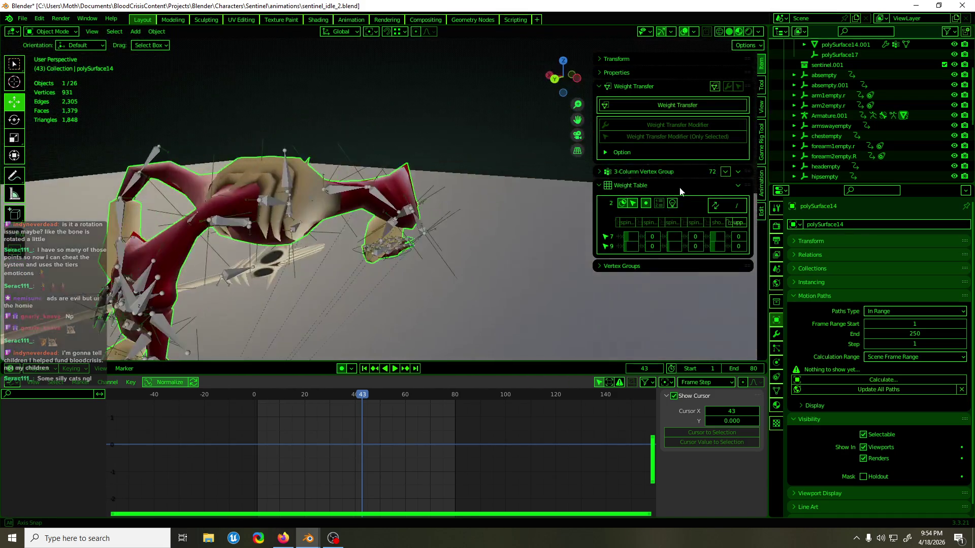
{"action": "key", "text": "space"}
{"action": "middle_click_drag", "start_coordinate": [520, 264], "coordinate": [285, 263]}
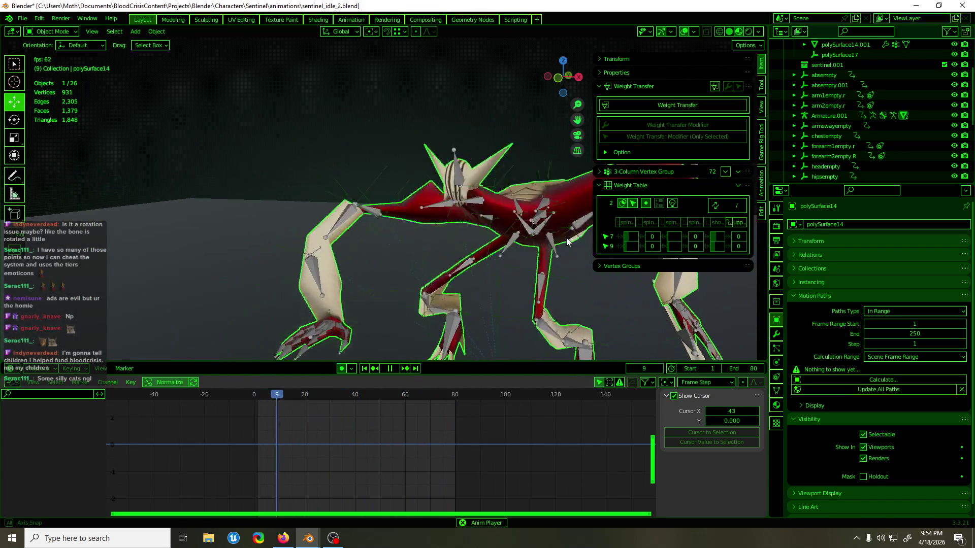
{"action": "key", "text": "KP_1"}
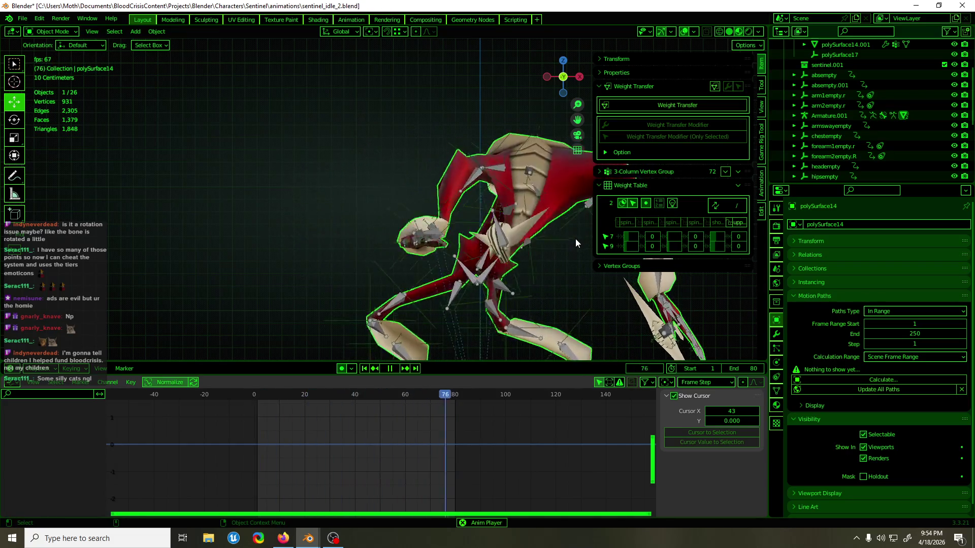
{"action": "key", "text": "space"}
{"action": "left_click", "coordinate": [387, 172]}
{"action": "mouse_move", "coordinate": [387, 172]}
{"action": "middle_mouse_down"}
{"action": "mouse_move", "coordinate": [544, 235]}
{"action": "mouse_move", "coordinate": [607, 231]}
{"action": "mouse_move", "coordinate": [607, 321]}
{"action": "middle_mouse_up"}
{"action": "mouse_move", "coordinate": [384, 400]}
{"action": "left_mouse_down"}
{"action": "mouse_move", "coordinate": [285, 403]}
{"action": "mouse_move", "coordinate": [420, 400]}
{"action": "left_mouse_up"}
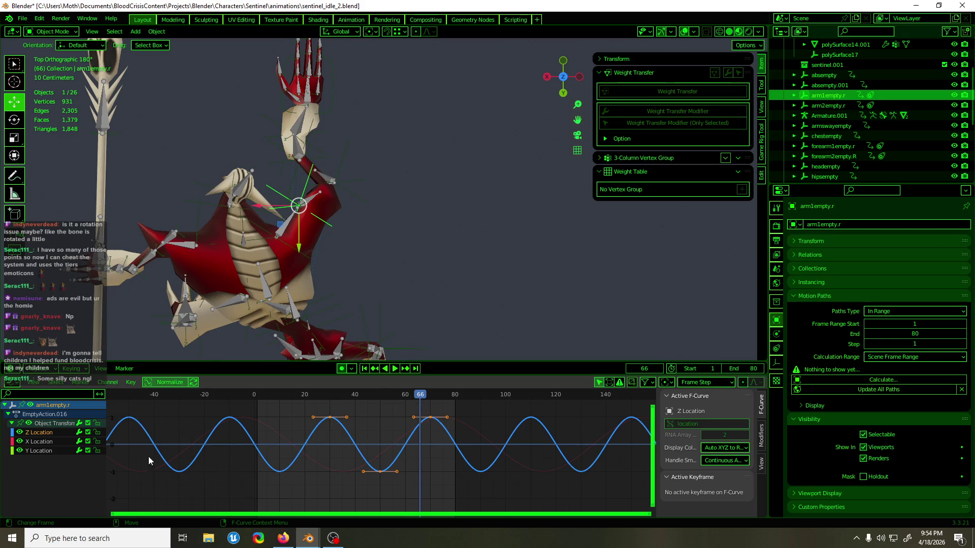
Step: Lower arm1empty.r's frame-35 X Location key to about -89.5 cm and play back the sway
{"action": "left_click", "coordinate": [57, 444]}
{"action": "left_click_drag", "start_coordinate": [415, 421], "coordinate": [419, 444]}
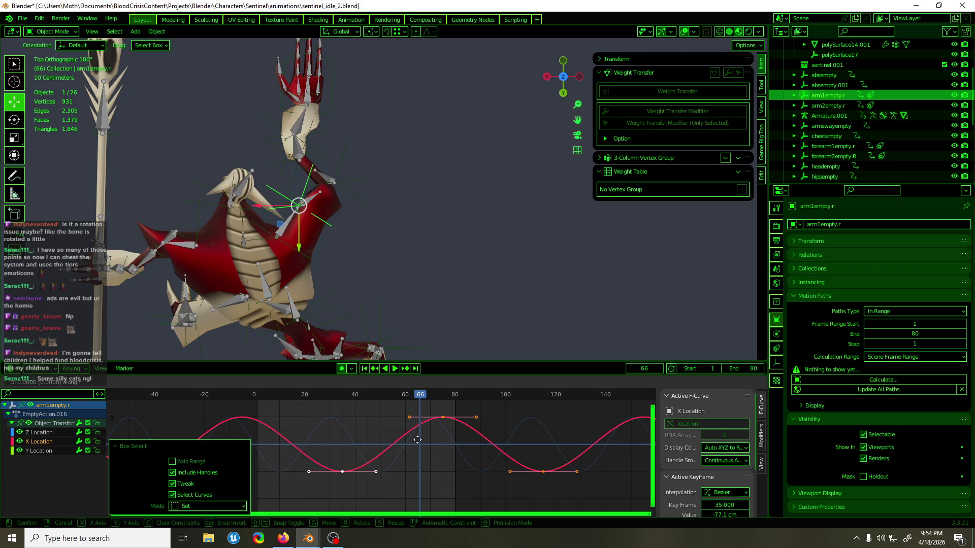
{"action": "left_click", "coordinate": [419, 448]}
{"action": "key", "text": "space"}
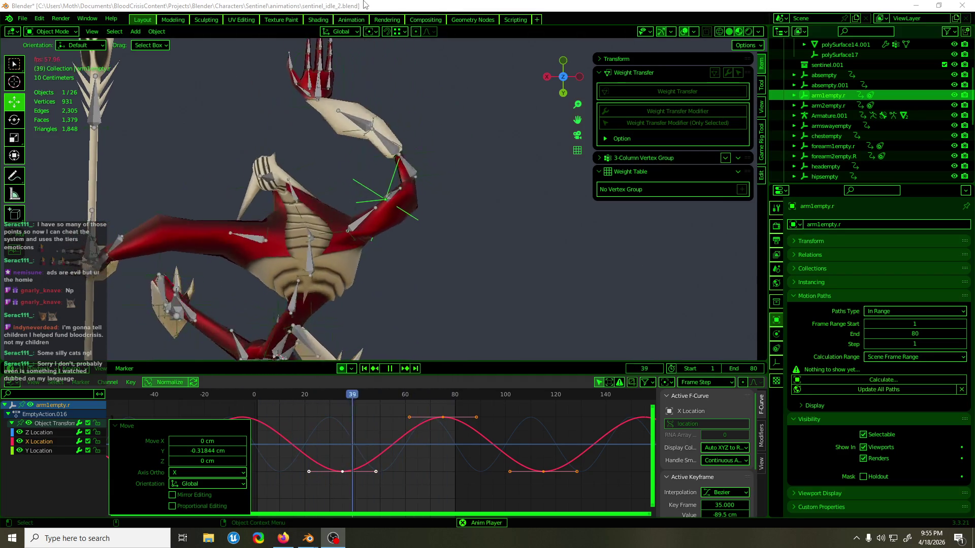
{"action": "mouse_move", "coordinate": [330, 161]}
{"action": "middle_mouse_down"}
{"action": "mouse_move", "coordinate": [456, 115]}
{"action": "mouse_move", "coordinate": [515, 79]}
{"action": "mouse_move", "coordinate": [534, 53]}
{"action": "middle_mouse_up"}
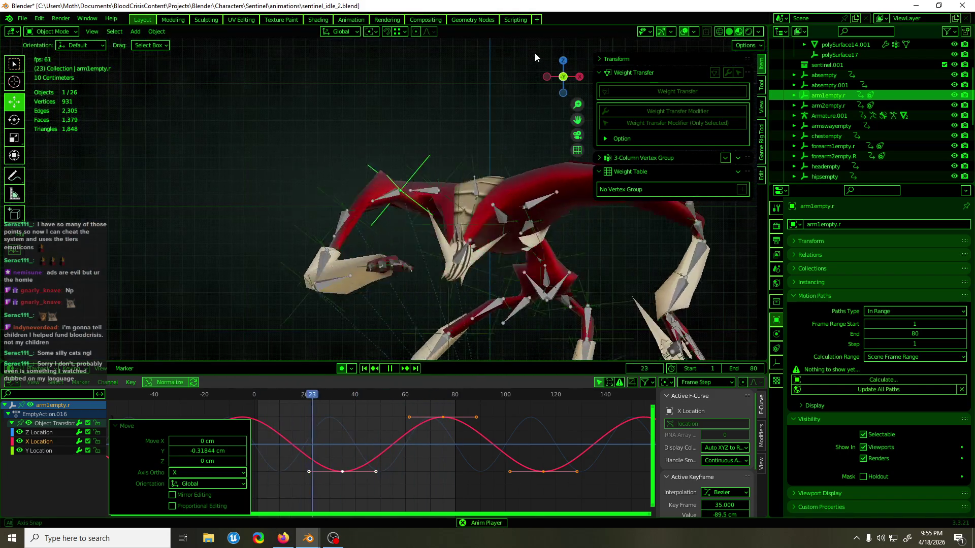
Step: Scale the selected X Location keys vertically so the trough reaches -113 cm
{"action": "middle_click_drag", "start_coordinate": [495, 126], "coordinate": [458, 115], "text": "shift"}
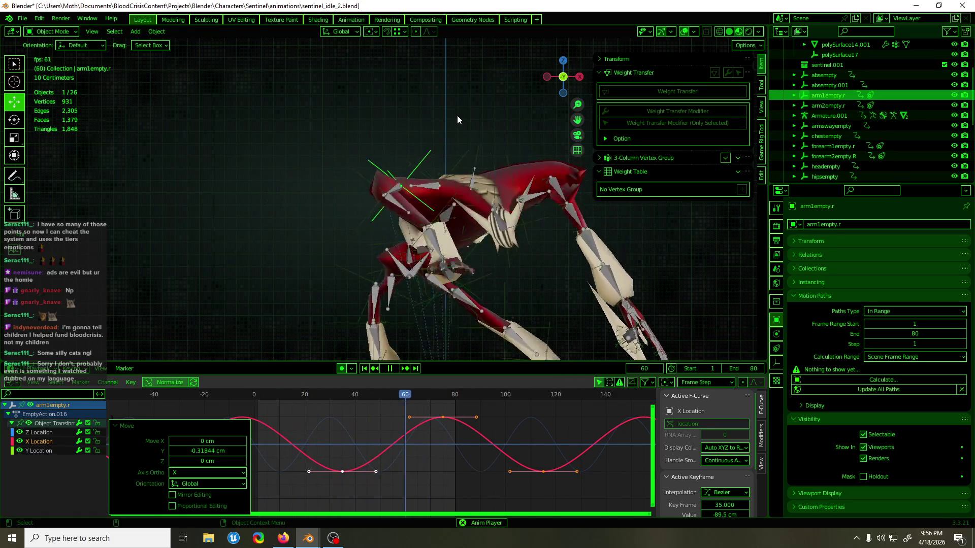
{"action": "key", "text": "space"}
{"action": "key", "text": "space"}
{"action": "middle_click_drag", "start_coordinate": [418, 154], "coordinate": [413, 147]}
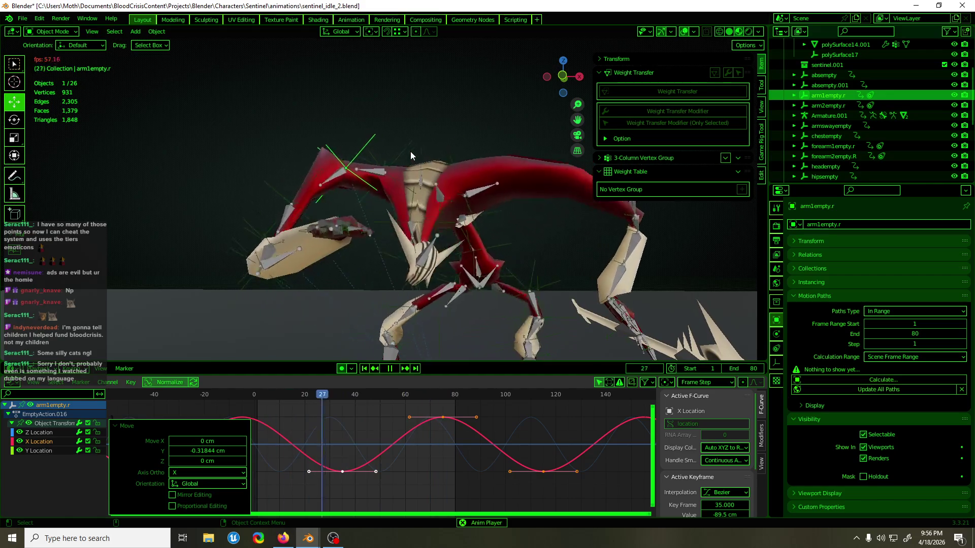
{"action": "key", "text": "space"}
{"action": "left_click_drag", "start_coordinate": [369, 392], "coordinate": [343, 403]}
{"action": "key", "text": "s"}
{"action": "key", "text": "y"}
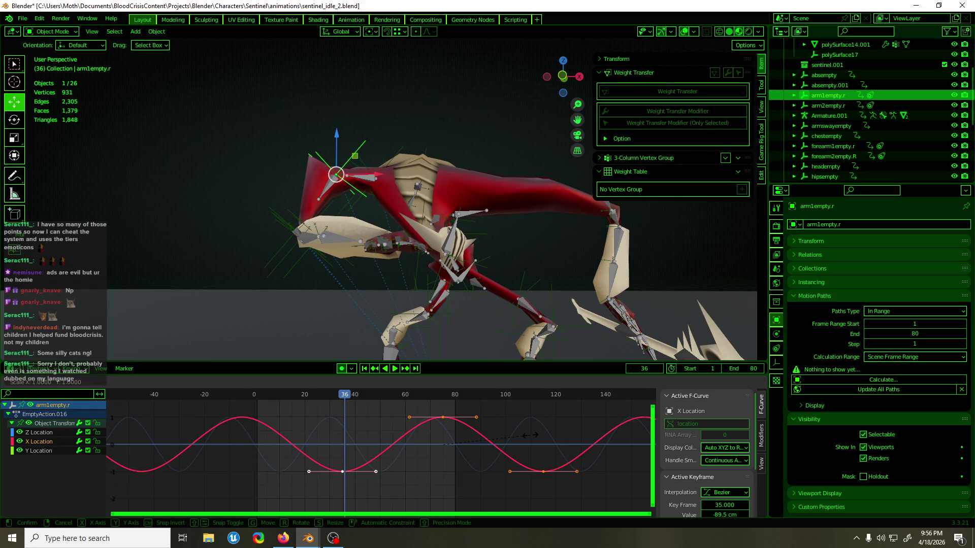
{"action": "left_click", "coordinate": [580, 415]}
{"action": "key", "text": "space"}
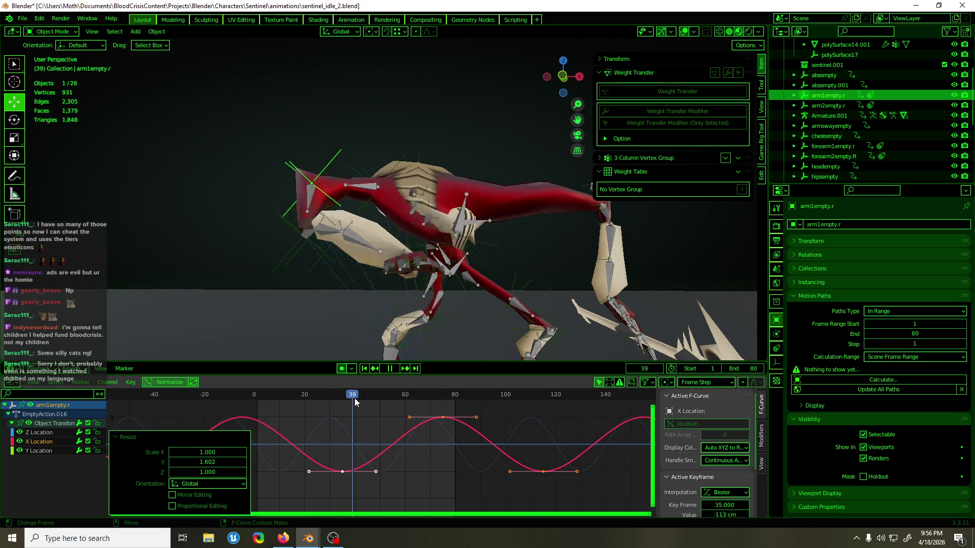
Step: Adjust the height of the frame-74 X Location key and replay
{"action": "mouse_move", "coordinate": [434, 405]}
{"action": "left_mouse_down"}
{"action": "mouse_move", "coordinate": [455, 410]}
{"action": "mouse_move", "coordinate": [441, 413]}
{"action": "mouse_move", "coordinate": [461, 425]}
{"action": "left_mouse_up"}
{"action": "key", "text": "space"}
{"action": "key", "text": "g"}
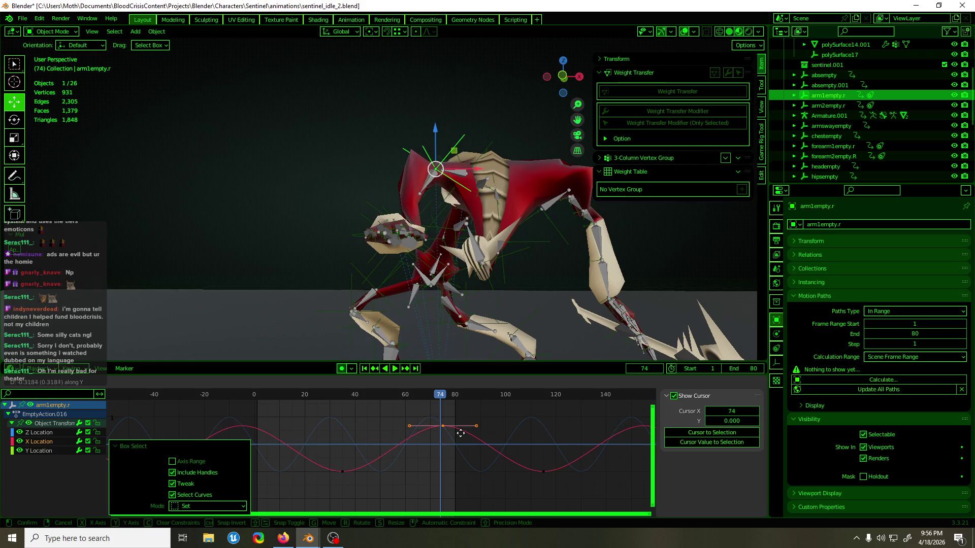
{"action": "left_click", "coordinate": [461, 434]}
{"action": "key", "text": "space"}
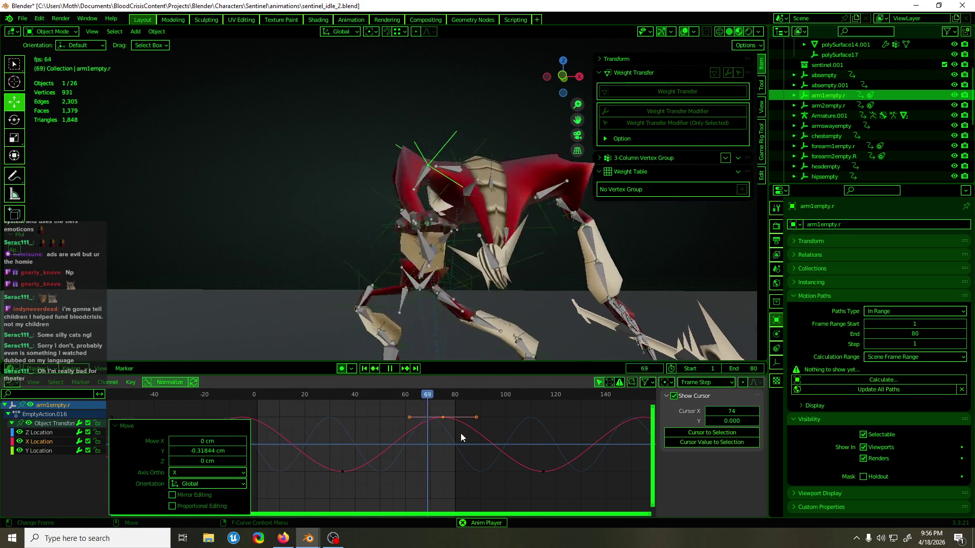
Step: Raise the frame-35 and frame-115 trough keys, then select shoulderempty.r
{"action": "left_click", "coordinate": [342, 471]}
{"action": "left_click", "coordinate": [544, 471], "text": "shift"}
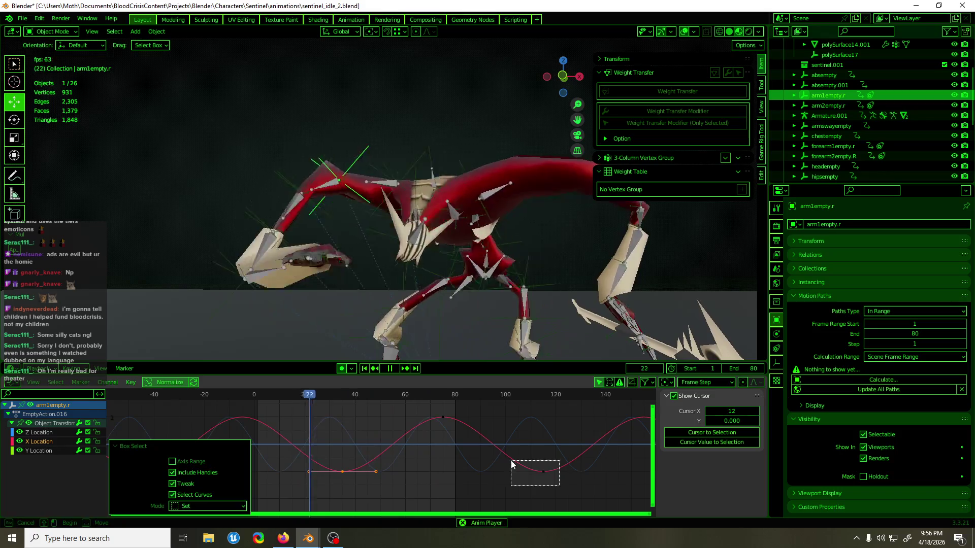
{"action": "key", "text": "g"}
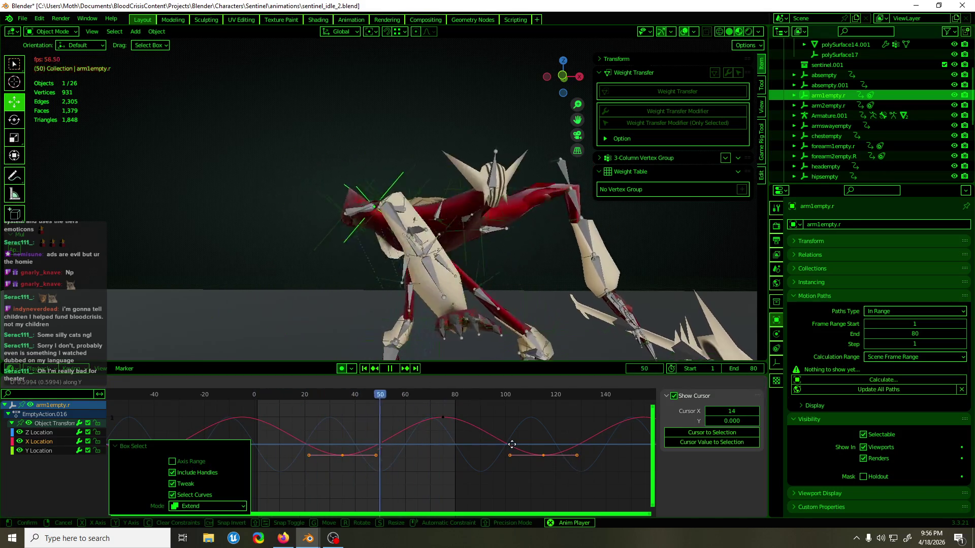
{"action": "left_click", "coordinate": [511, 444]}
{"action": "key", "text": "space"}
{"action": "left_click", "coordinate": [406, 156]}
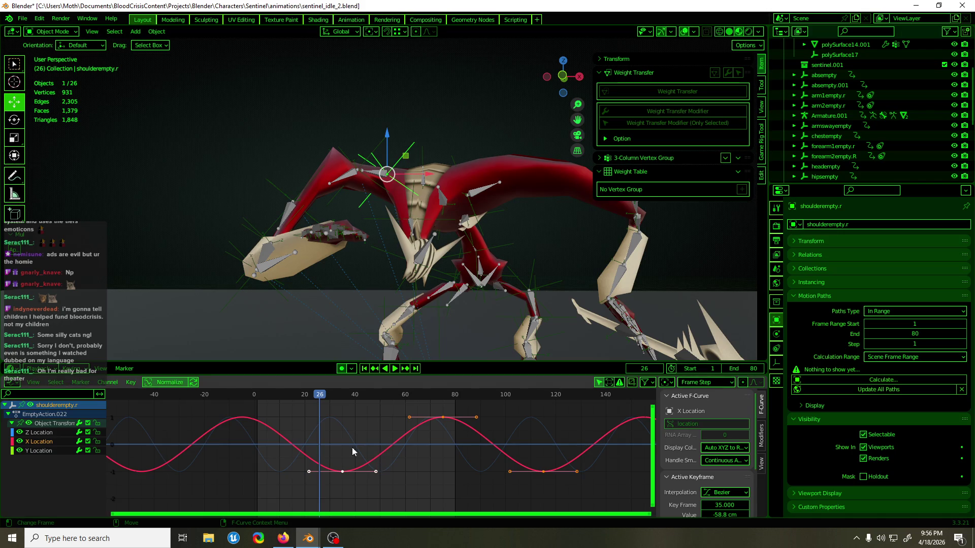
Step: Move shoulderempty.r's X Location key to frame 41, check arm1empty.r and arm2empty.r, and replay
{"action": "key", "text": "space"}
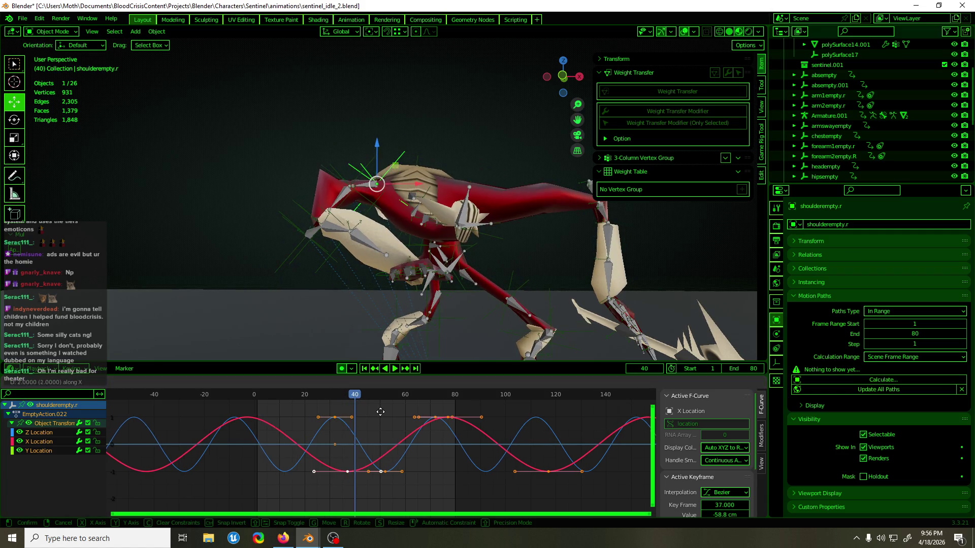
{"action": "left_click", "coordinate": [391, 416]}
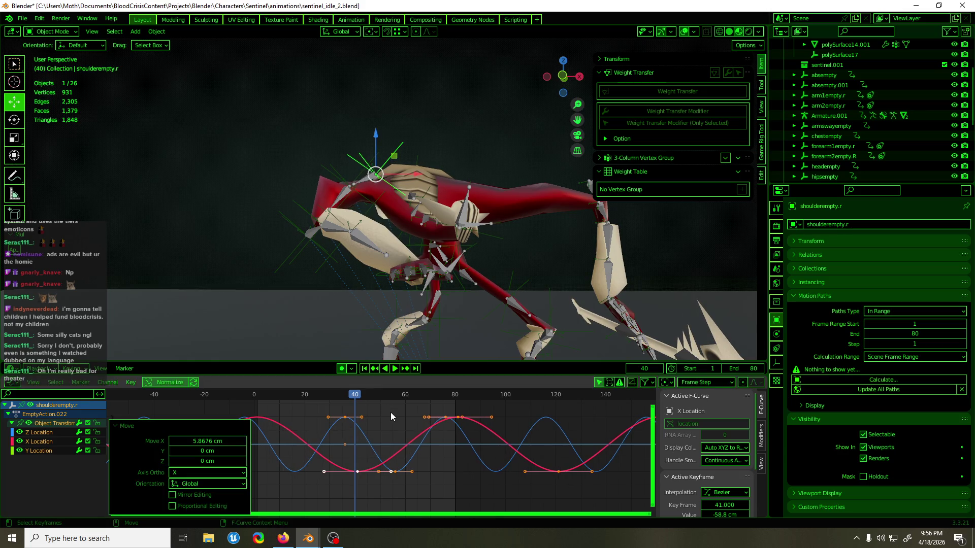
{"action": "left_click", "coordinate": [359, 179]}
{"action": "mouse_move", "coordinate": [360, 179]}
{"action": "middle_mouse_down"}
{"action": "mouse_move", "coordinate": [355, 223]}
{"action": "mouse_move", "coordinate": [335, 252]}
{"action": "mouse_move", "coordinate": [359, 249]}
{"action": "mouse_move", "coordinate": [302, 236]}
{"action": "mouse_move", "coordinate": [357, 243]}
{"action": "mouse_move", "coordinate": [312, 252]}
{"action": "mouse_move", "coordinate": [291, 233]}
{"action": "middle_mouse_up"}
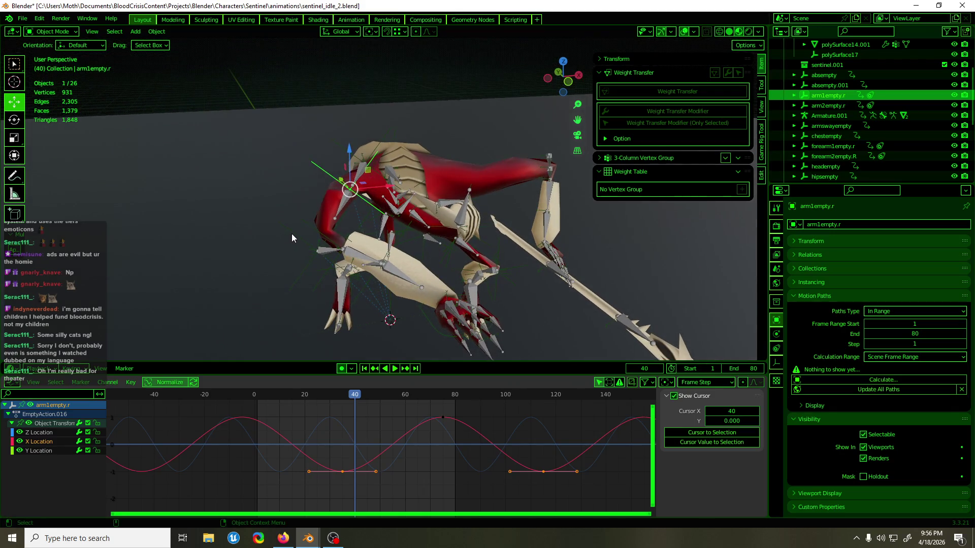
{"action": "left_click", "coordinate": [291, 233]}
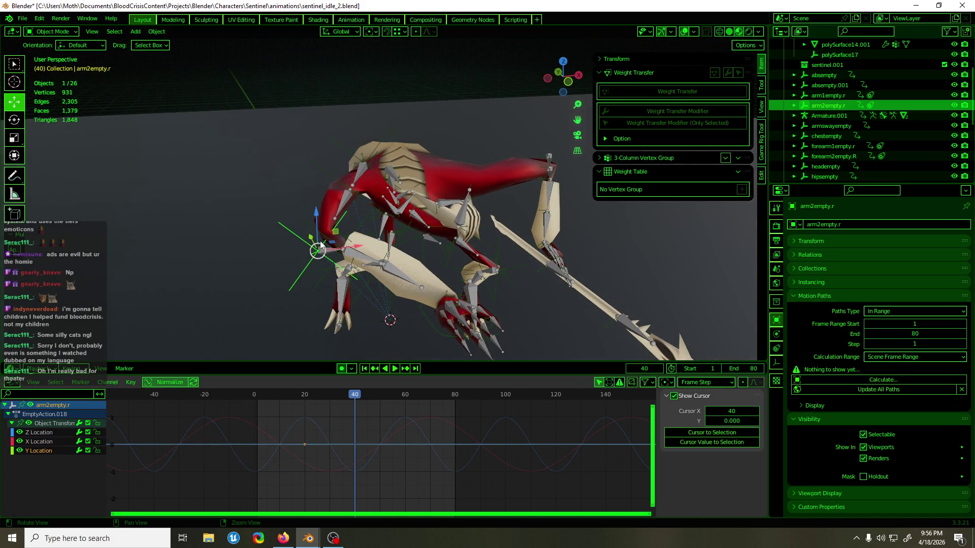
{"action": "mouse_move", "coordinate": [357, 397]}
{"action": "left_mouse_down"}
{"action": "mouse_move", "coordinate": [334, 398]}
{"action": "mouse_move", "coordinate": [355, 395]}
{"action": "left_mouse_up"}
{"action": "mouse_move", "coordinate": [386, 261]}
{"action": "middle_mouse_down"}
{"action": "mouse_move", "coordinate": [352, 275]}
{"action": "mouse_move", "coordinate": [361, 266]}
{"action": "middle_mouse_up"}
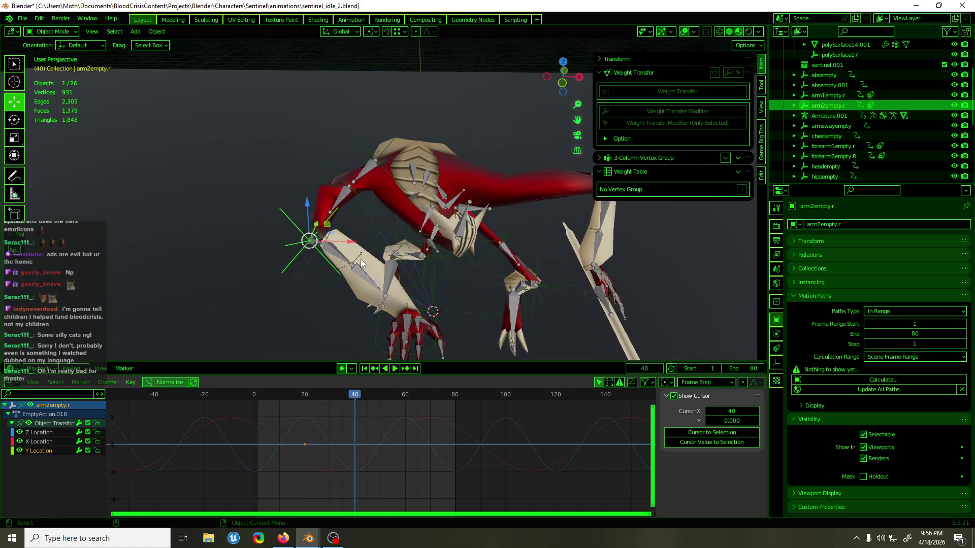
{"action": "left_click", "coordinate": [355, 136]}
{"action": "key", "text": "space"}
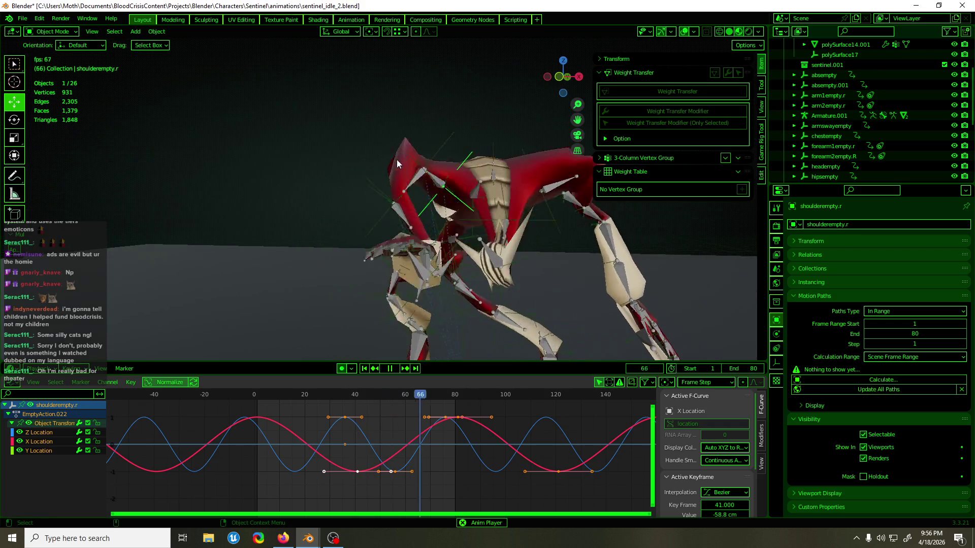
Step: Save sentinel_idle_2.blend during playback, then stop the animation
{"action": "middle_click_drag", "start_coordinate": [461, 172], "coordinate": [498, 201]}
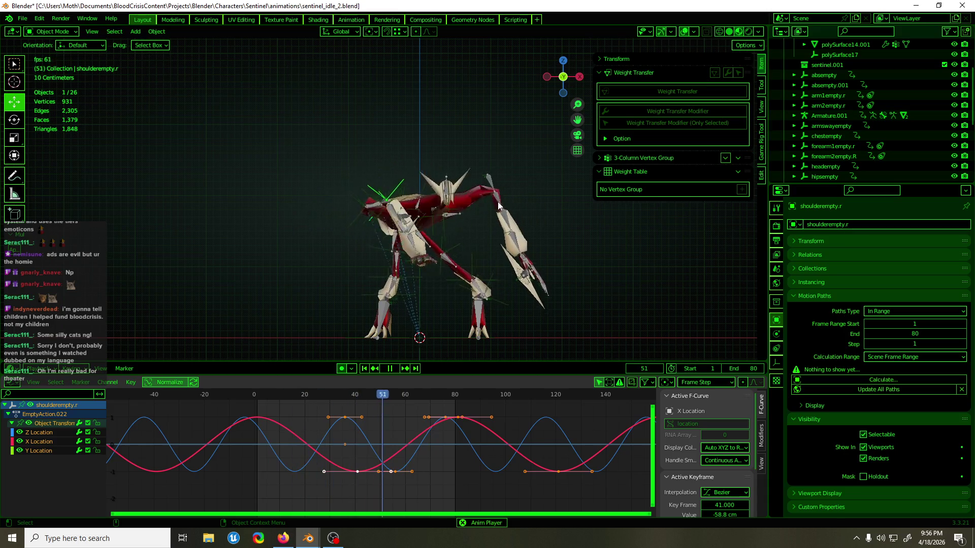
{"action": "key", "text": "ctrl+s"}
{"action": "mouse_move", "coordinate": [486, 106]}
{"action": "middle_mouse_down"}
{"action": "mouse_move", "coordinate": [581, 108]}
{"action": "mouse_move", "coordinate": [479, 111]}
{"action": "middle_mouse_up"}
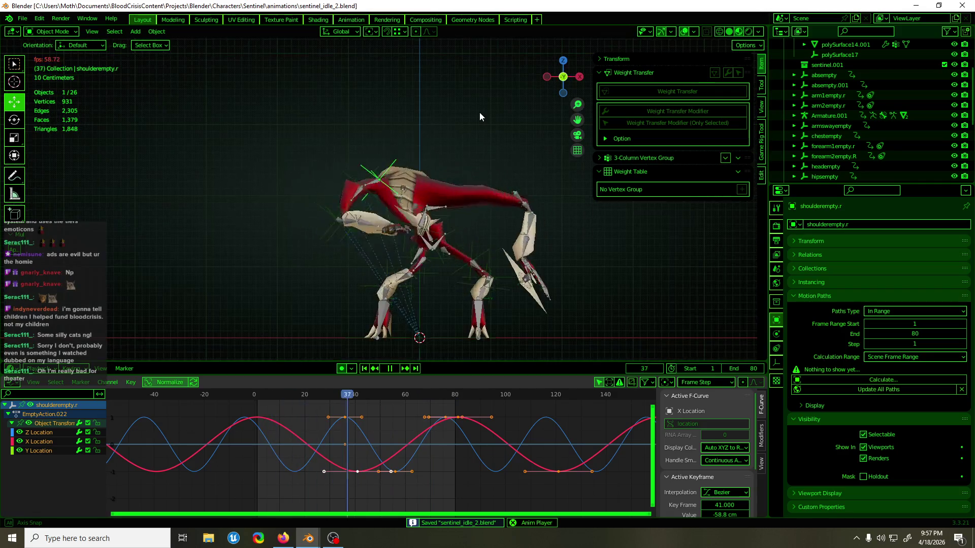
{"action": "mouse_move", "coordinate": [389, 123]}
{"action": "middle_mouse_down"}
{"action": "mouse_move", "coordinate": [376, 107]}
{"action": "mouse_move", "coordinate": [546, 116]}
{"action": "mouse_move", "coordinate": [571, 169]}
{"action": "mouse_move", "coordinate": [529, 187]}
{"action": "mouse_move", "coordinate": [482, 130]}
{"action": "mouse_move", "coordinate": [495, 114]}
{"action": "mouse_move", "coordinate": [486, 239]}
{"action": "mouse_move", "coordinate": [468, 107]}
{"action": "middle_mouse_up"}
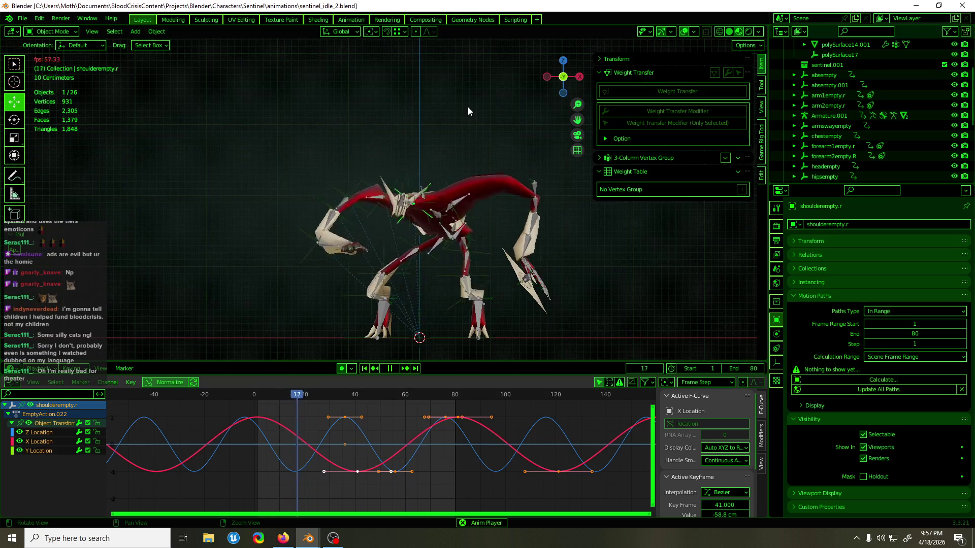
{"action": "mouse_move", "coordinate": [468, 109]}
{"action": "middle_mouse_down"}
{"action": "mouse_move", "coordinate": [450, 127]}
{"action": "mouse_move", "coordinate": [490, 197]}
{"action": "mouse_move", "coordinate": [363, 133]}
{"action": "mouse_move", "coordinate": [408, 192]}
{"action": "mouse_move", "coordinate": [370, 248]}
{"action": "mouse_move", "coordinate": [413, 253]}
{"action": "mouse_move", "coordinate": [537, 304]}
{"action": "mouse_move", "coordinate": [505, 222]}
{"action": "middle_mouse_up"}
{"action": "key", "text": "ctrl+s"}
{"action": "scroll", "coordinate": [450, 131], "scroll_direction": "up", "scroll_amount": 3}
{"action": "key", "text": "space"}
Step: Enter Pose Mode on the rig with hand_ik.R active, preview the idle, and stop at frame 0
{"action": "left_click", "coordinate": [333, 232]}
{"action": "key", "text": "ctrl+Tab"}
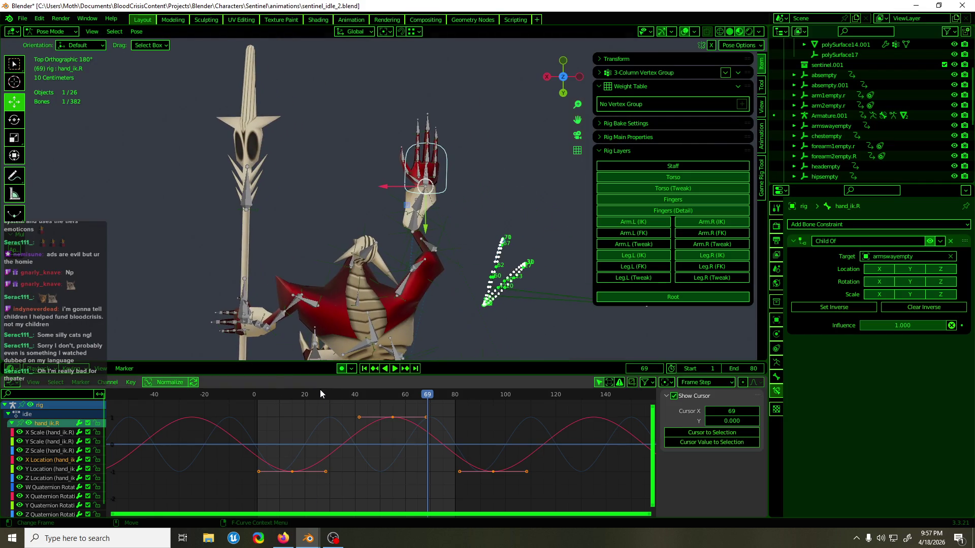
{"action": "left_click_drag", "start_coordinate": [321, 389], "coordinate": [256, 409]}
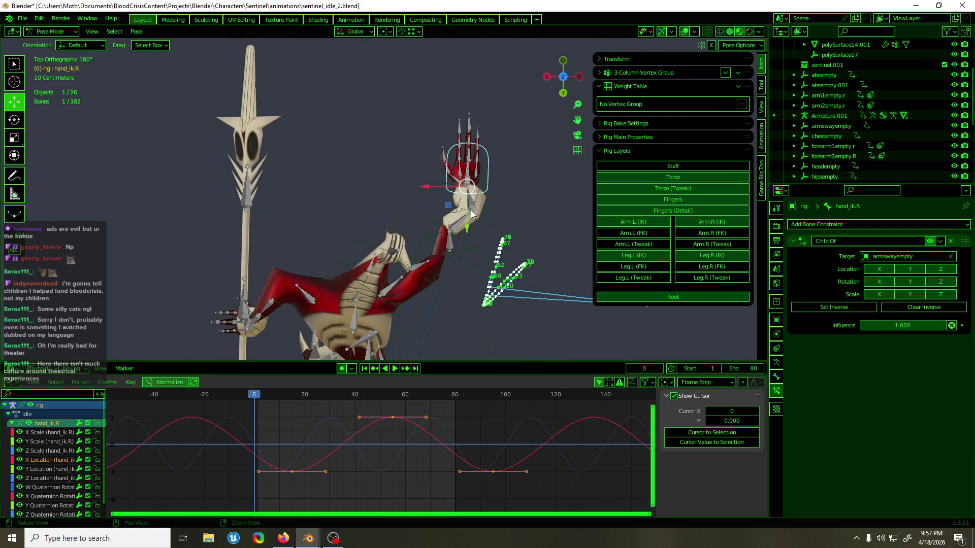
{"action": "scroll", "coordinate": [471, 214], "scroll_direction": "up", "scroll_amount": 2}
{"action": "middle_click_drag", "start_coordinate": [475, 188], "coordinate": [438, 209], "text": "shift"}
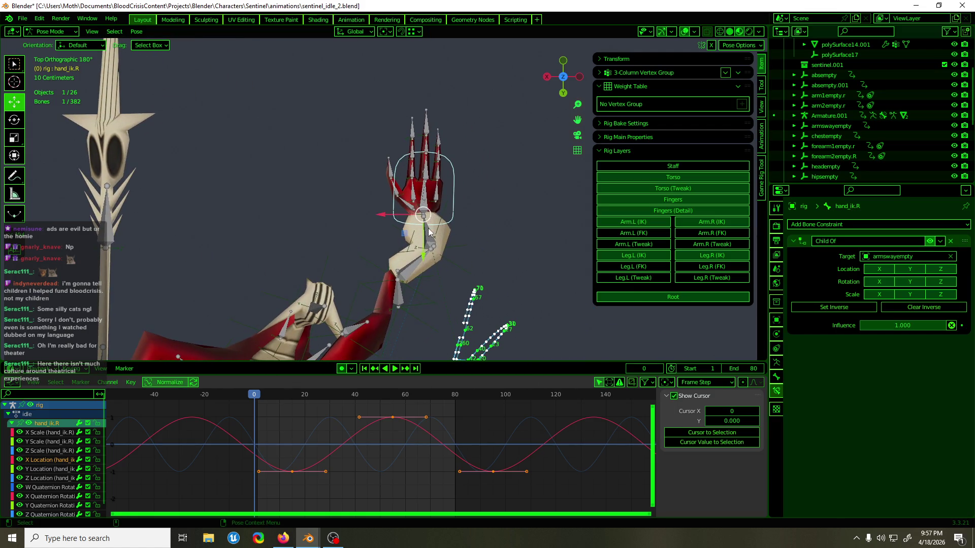
{"action": "key", "text": "KP_7"}
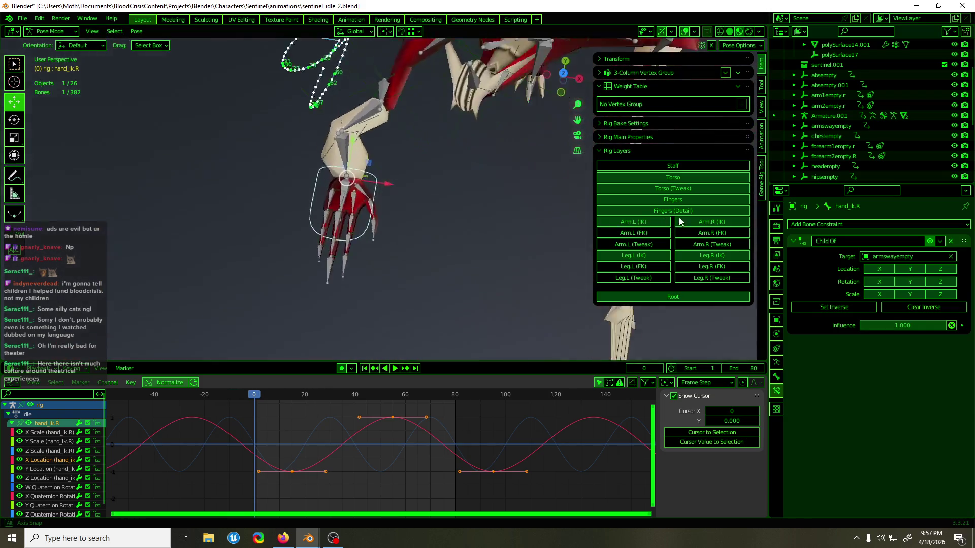
{"action": "middle_click_drag", "start_coordinate": [514, 202], "coordinate": [479, 236], "text": "shift"}
{"action": "key", "text": "space"}
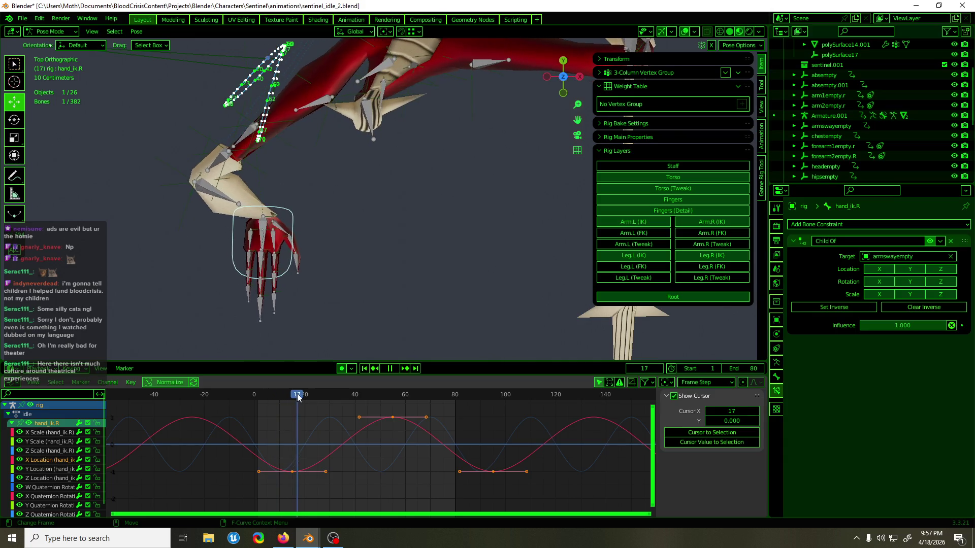
{"action": "left_click_drag", "start_coordinate": [291, 398], "coordinate": [254, 401]}
{"action": "key", "text": "space"}
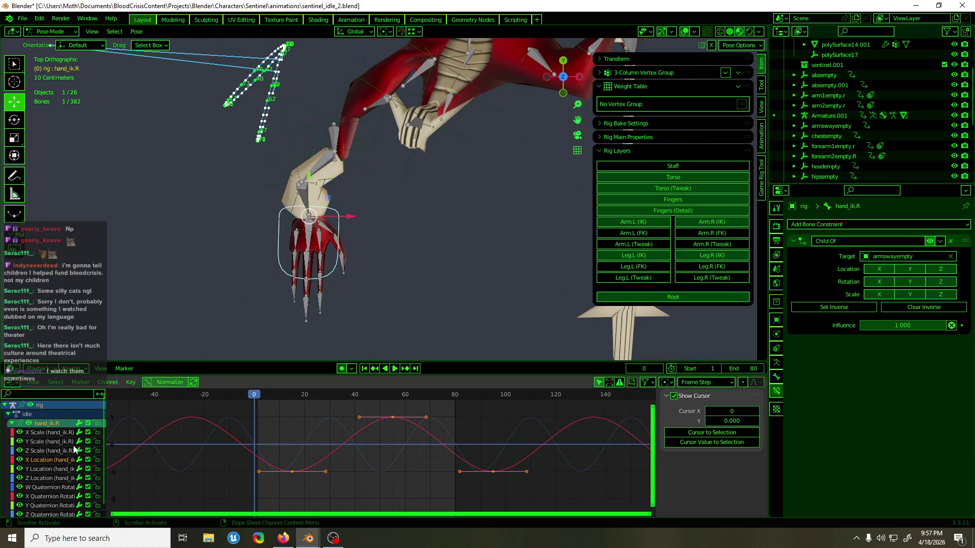
Step: Switch to gimbal orientation, key the selected rotation channels, and duplicate the keys 80 frames later
{"action": "left_click", "coordinate": [53, 488]}
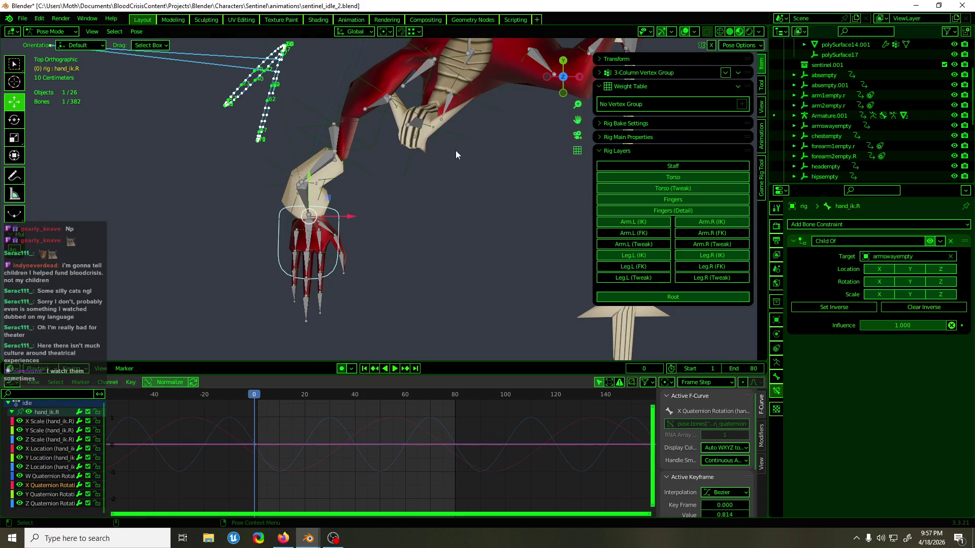
{"action": "left_click", "coordinate": [353, 32]}
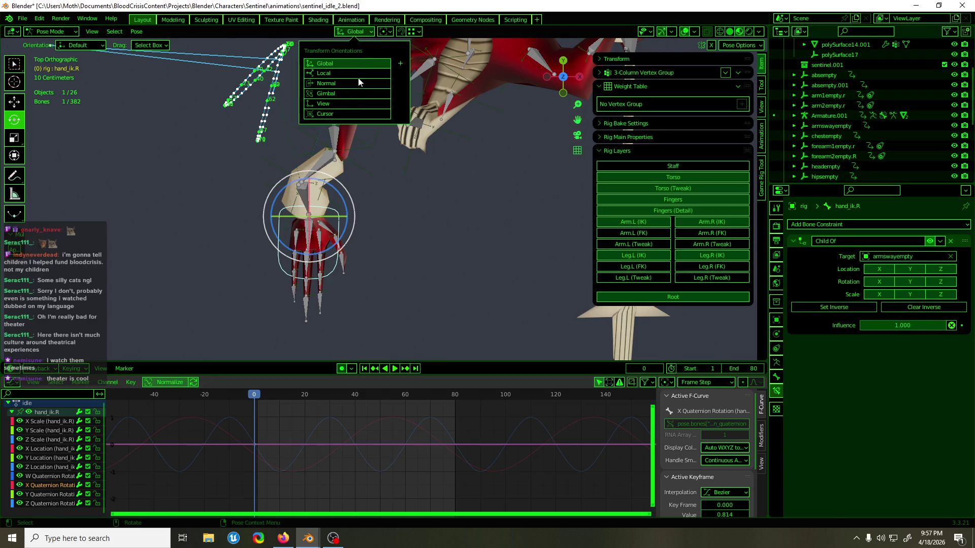
{"action": "left_click", "coordinate": [349, 95]}
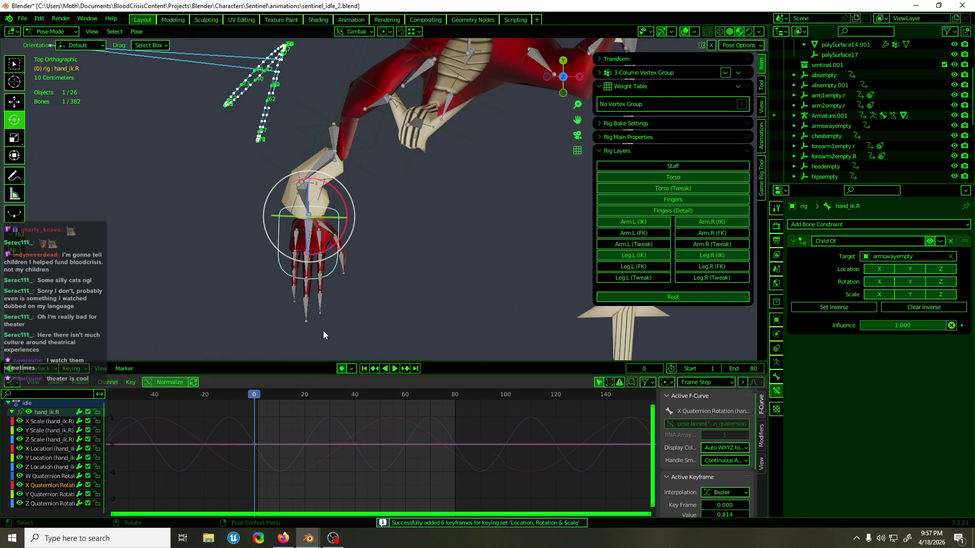
{"action": "key", "text": "i"}
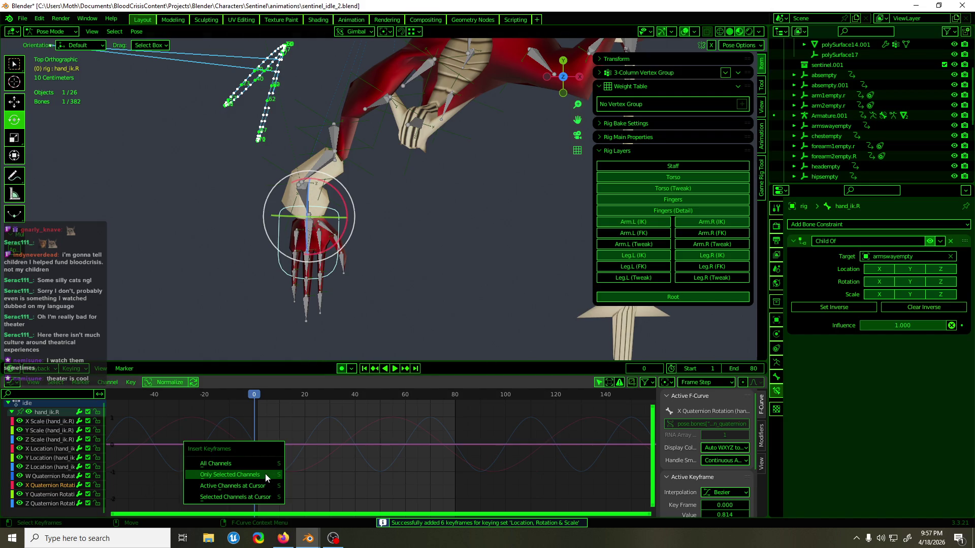
{"action": "left_click", "coordinate": [265, 473]}
{"action": "key", "text": "shift+d"}
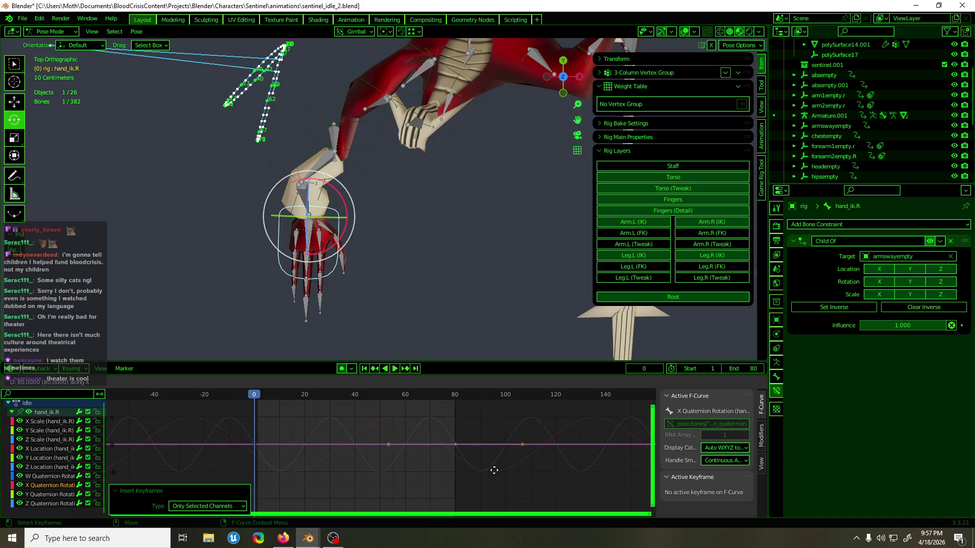
{"action": "left_click", "coordinate": [494, 471]}
Step: Insert a rotation key at frame 40 and raise it
{"action": "mouse_move", "coordinate": [372, 397]}
{"action": "left_mouse_down"}
{"action": "mouse_move", "coordinate": [355, 398]}
{"action": "mouse_move", "coordinate": [344, 467]}
{"action": "left_mouse_up"}
{"action": "key", "text": "i"}
{"action": "left_click", "coordinate": [392, 416]}
{"action": "key", "text": "g"}
{"action": "right_click", "coordinate": [393, 469]}
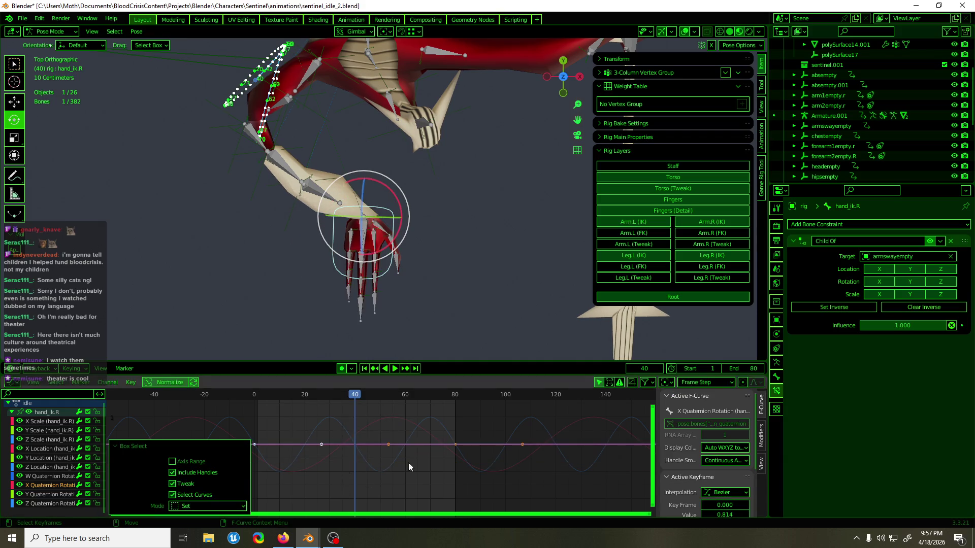
{"action": "left_click", "coordinate": [427, 461]}
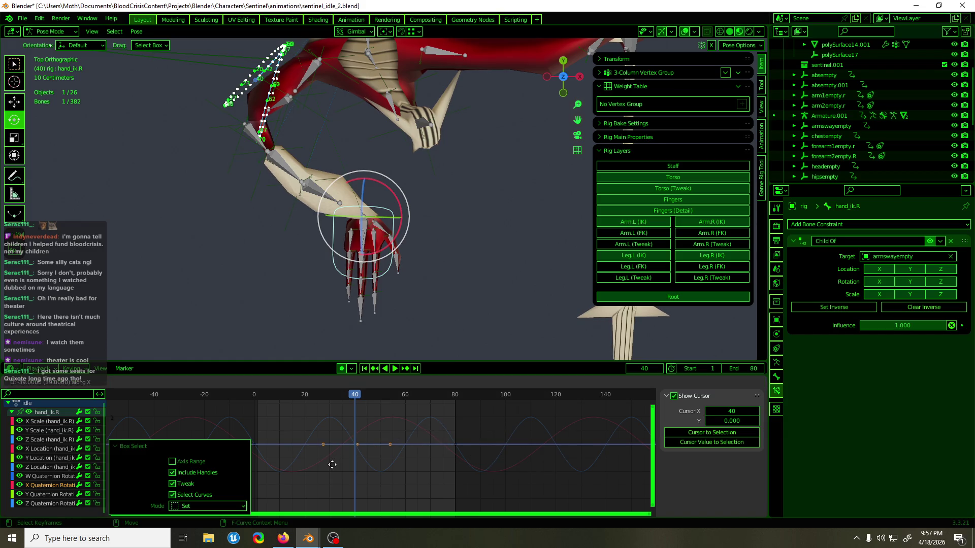
{"action": "left_click_drag", "start_coordinate": [380, 489], "coordinate": [341, 442]}
{"action": "key", "text": "g"}
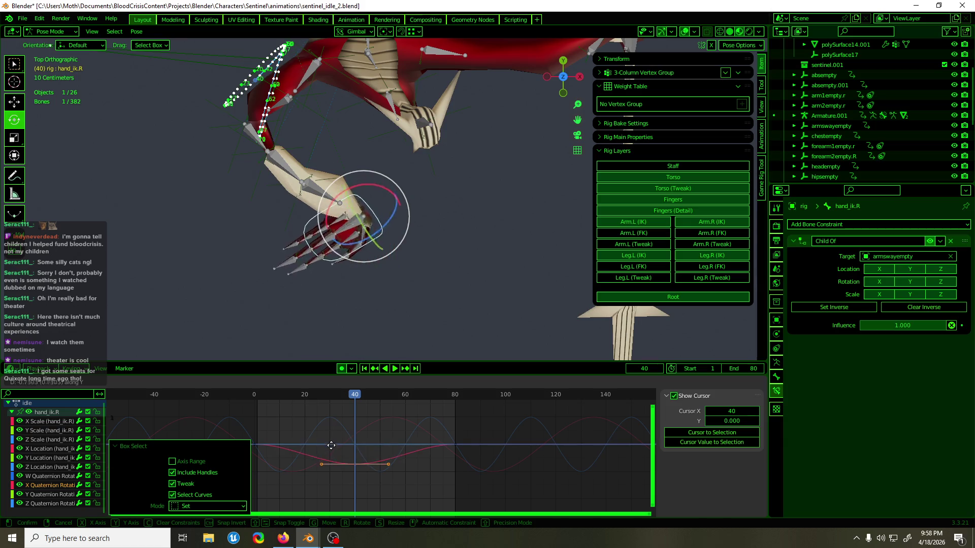
{"action": "left_click", "coordinate": [341, 515]}
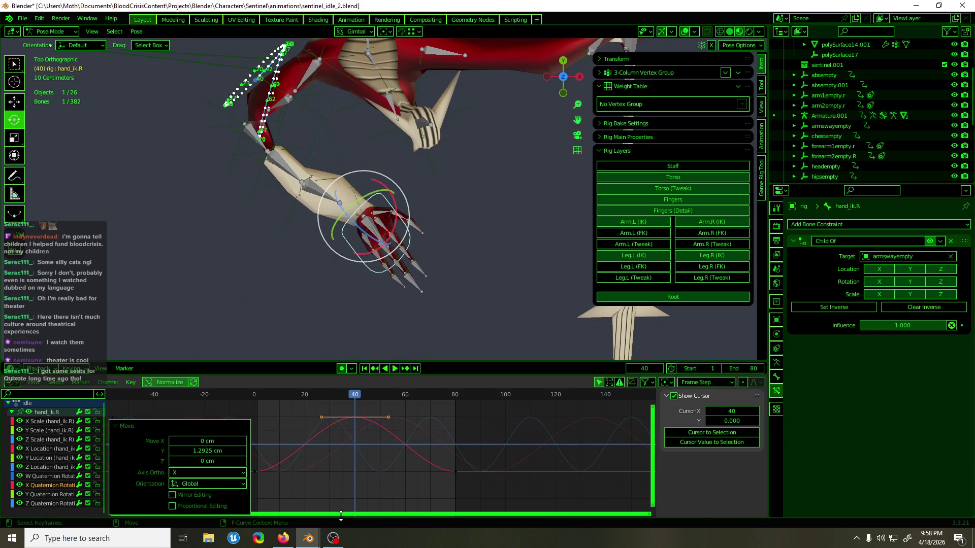
Step: Add a Cycles modifier to the X Quaternion Rotation curve and raise the frame 0 and 80 keys
{"action": "left_click", "coordinate": [309, 440]}
{"action": "key", "text": "ctrl+shift+m"}
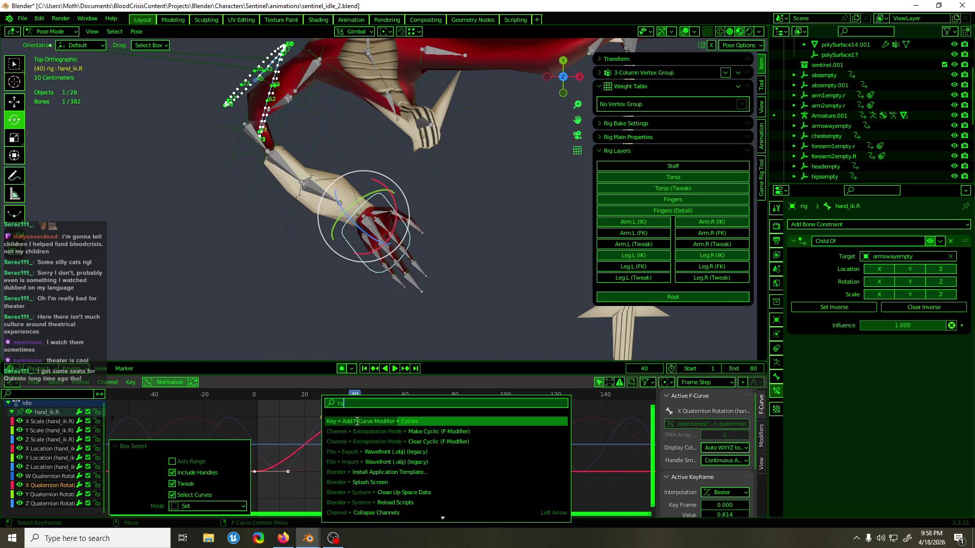
{"action": "left_click", "coordinate": [345, 465]}
{"action": "scroll", "coordinate": [345, 465], "scroll_direction": "down", "scroll_amount": 1}
{"action": "mouse_move", "coordinate": [478, 495]}
{"action": "left_mouse_down"}
{"action": "mouse_move", "coordinate": [320, 453]}
{"action": "mouse_move", "coordinate": [268, 453]}
{"action": "left_mouse_up"}
{"action": "key", "text": "g"}
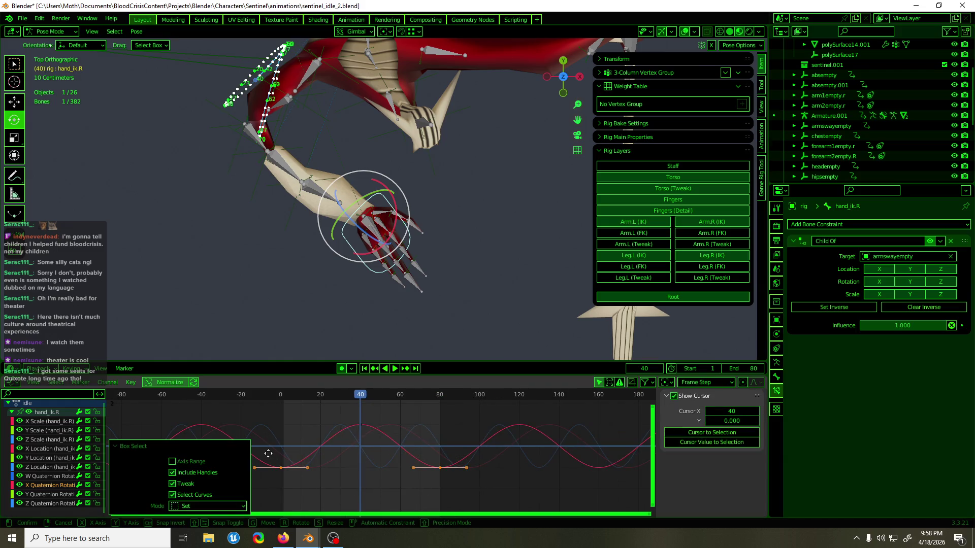
{"action": "left_click", "coordinate": [270, 457]}
Step: Lower the frame 0 and 80 keys by -2.8637 and play the idle animation
{"action": "mouse_move", "coordinate": [355, 396]}
{"action": "left_mouse_down"}
{"action": "mouse_move", "coordinate": [310, 400]}
{"action": "mouse_move", "coordinate": [439, 408]}
{"action": "left_mouse_up"}
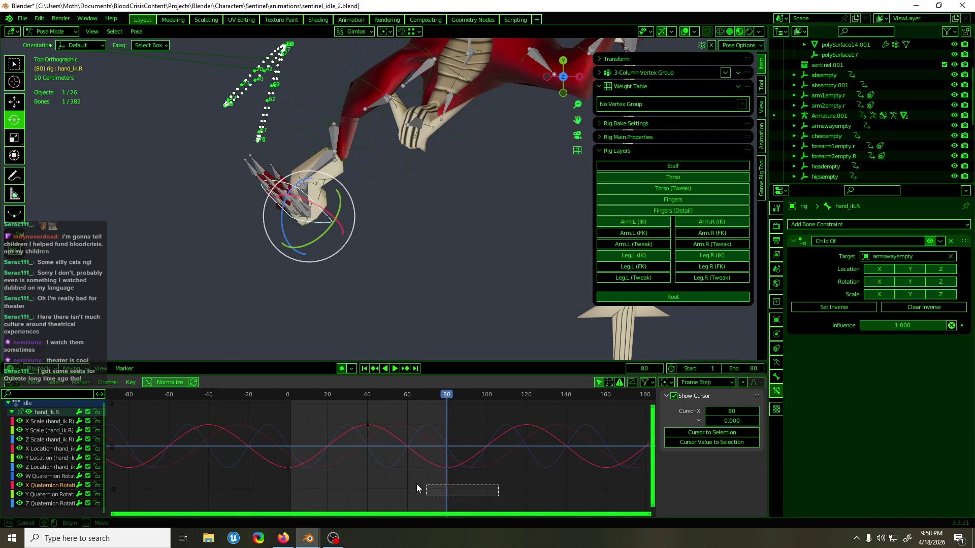
{"action": "left_click_drag", "start_coordinate": [448, 488], "coordinate": [270, 461]}
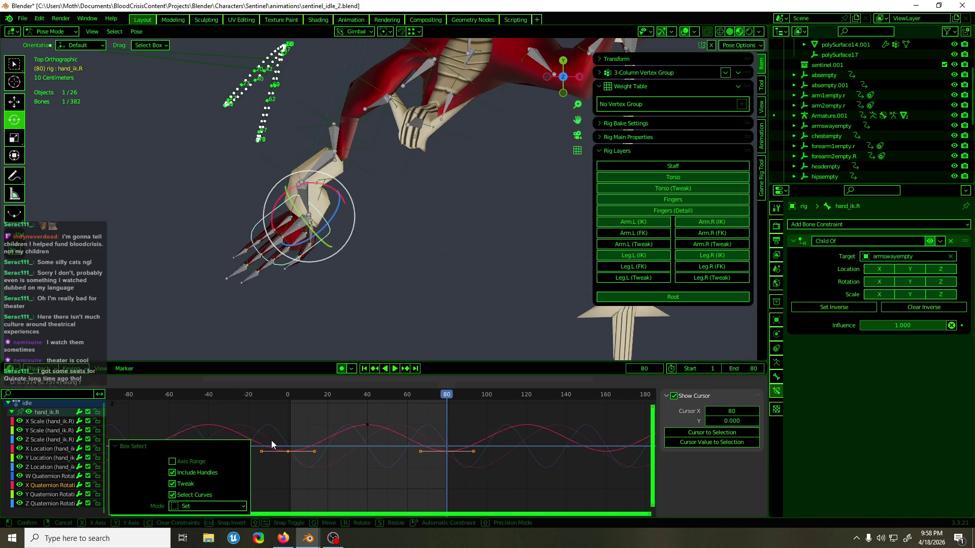
{"action": "left_click", "coordinate": [272, 444]}
{"action": "key", "text": "space"}
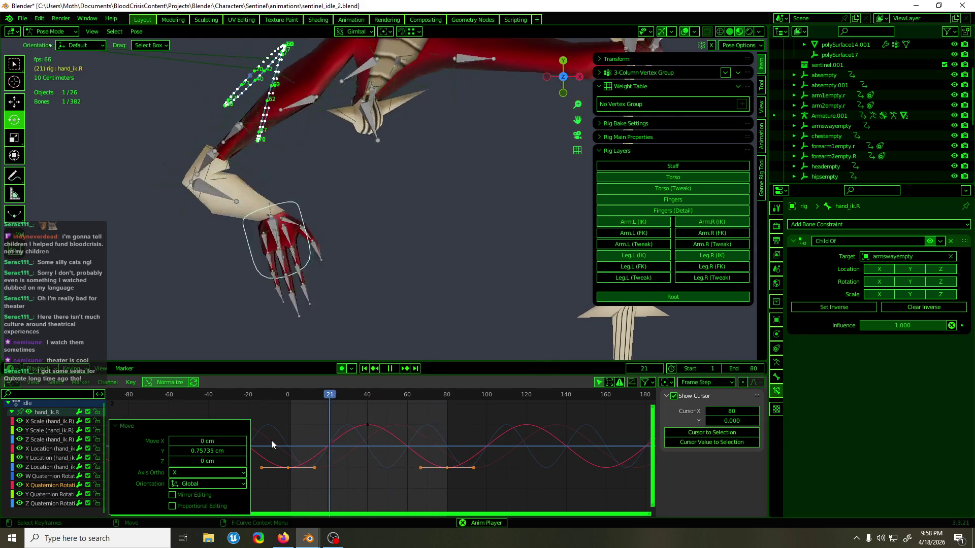
Step: Shift the X Quaternion Rotation curve 8 frames earlier and stop playback
{"action": "mouse_move", "coordinate": [379, 463]}
{"action": "left_mouse_down"}
{"action": "mouse_move", "coordinate": [361, 464]}
{"action": "mouse_move", "coordinate": [342, 425]}
{"action": "left_mouse_up"}
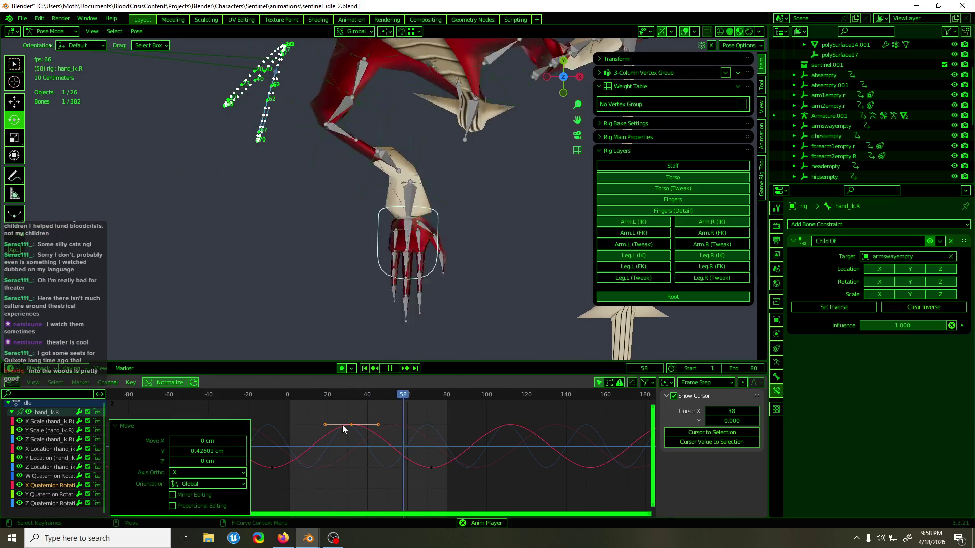
{"action": "key", "text": "space"}
{"action": "left_click", "coordinate": [43, 493]}
{"action": "left_click", "coordinate": [42, 503]}
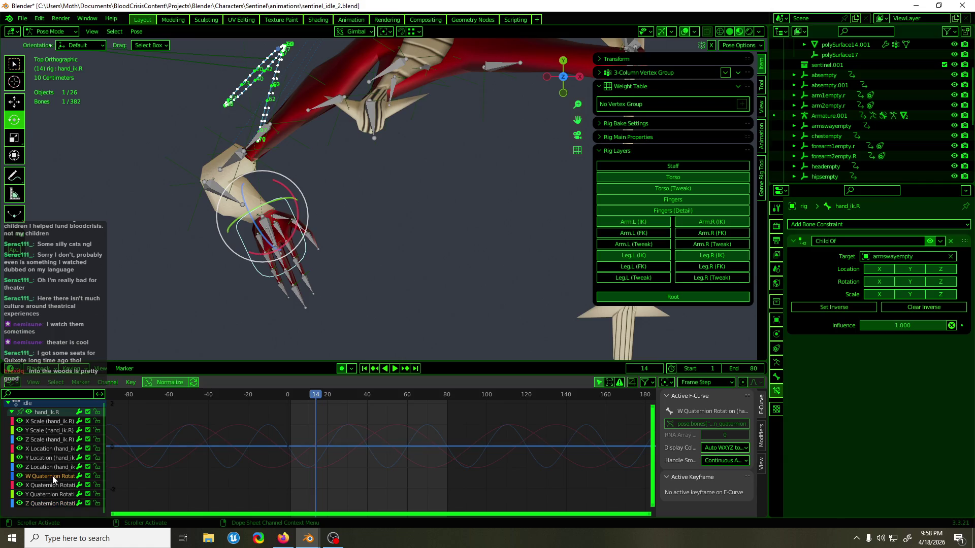
Step: Compare the X, Y and Z Quaternion Rotation channels and scrub back to frame -8
{"action": "left_click", "coordinate": [364, 480]}
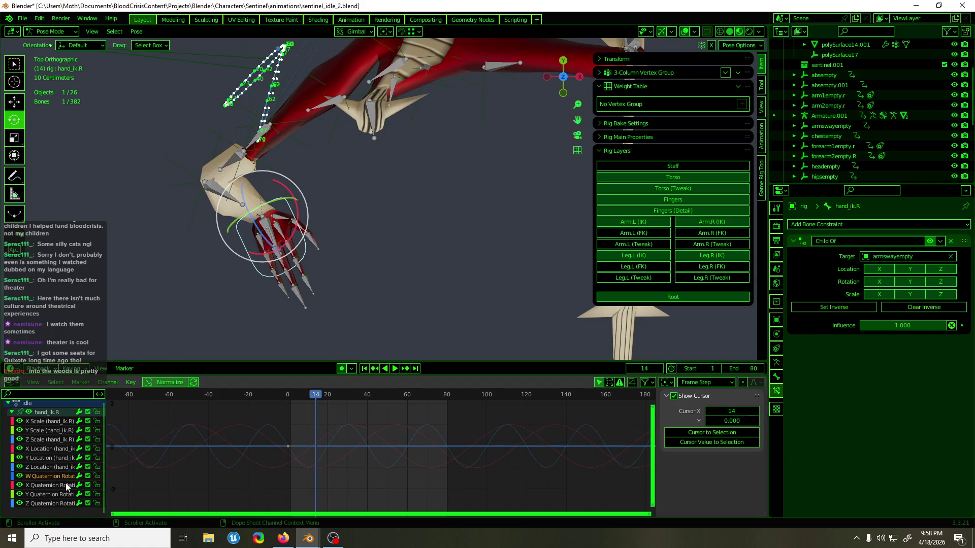
{"action": "left_click", "coordinate": [51, 486]}
{"action": "left_click", "coordinate": [53, 495]}
{"action": "left_click", "coordinate": [51, 504]}
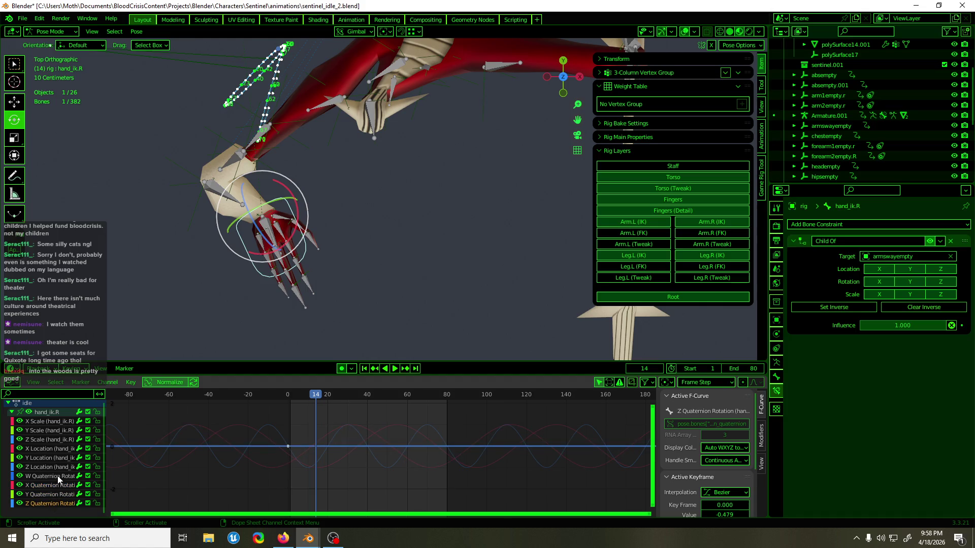
{"action": "left_click", "coordinate": [47, 484]}
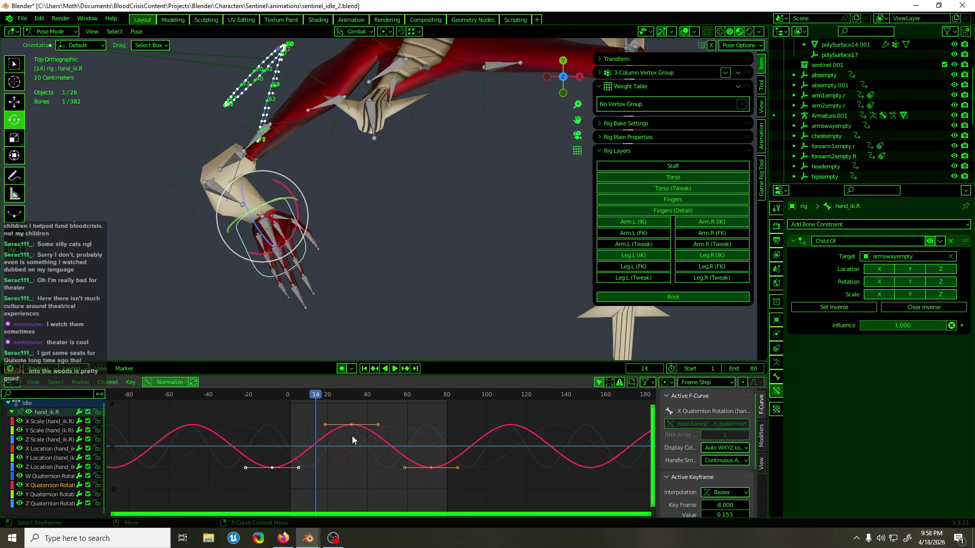
{"action": "mouse_move", "coordinate": [327, 398]}
{"action": "left_mouse_down"}
{"action": "mouse_move", "coordinate": [275, 411]}
{"action": "mouse_move", "coordinate": [436, 416]}
{"action": "mouse_move", "coordinate": [381, 431]}
{"action": "mouse_move", "coordinate": [428, 433]}
{"action": "left_mouse_up"}
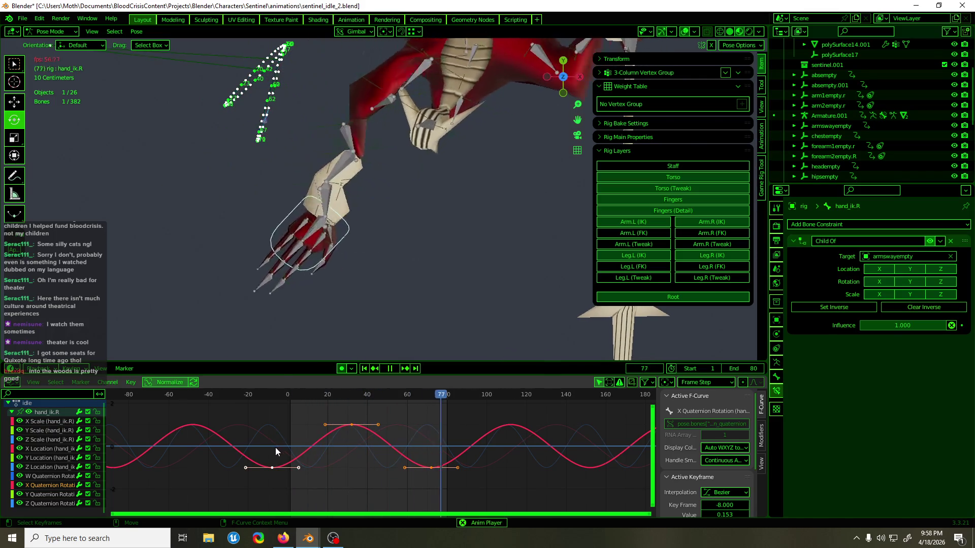
{"action": "middle_click_drag", "start_coordinate": [396, 345], "coordinate": [429, 220]}
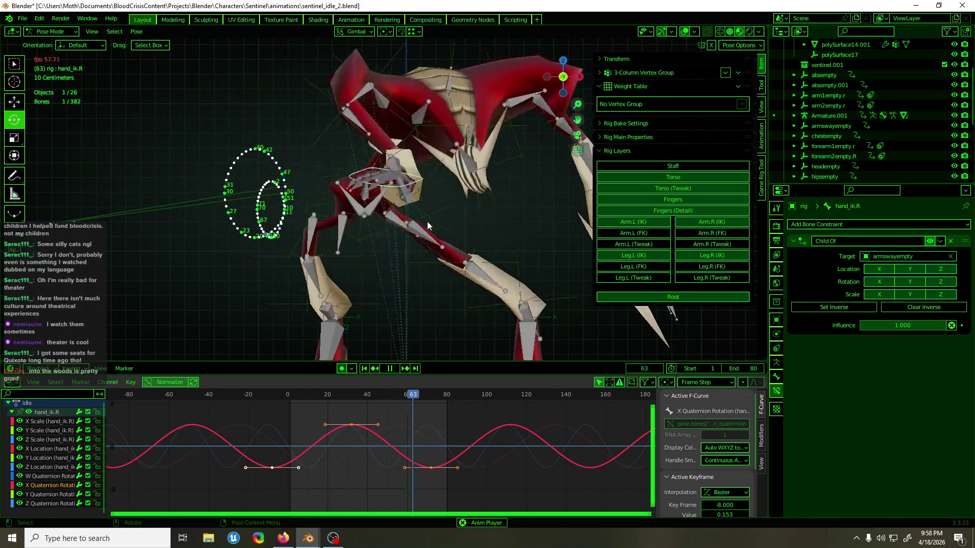
Step: Delete the X Quaternion Rotation curve and calculate a fresh motion path for hand_ik.R
{"action": "key", "text": "space"}
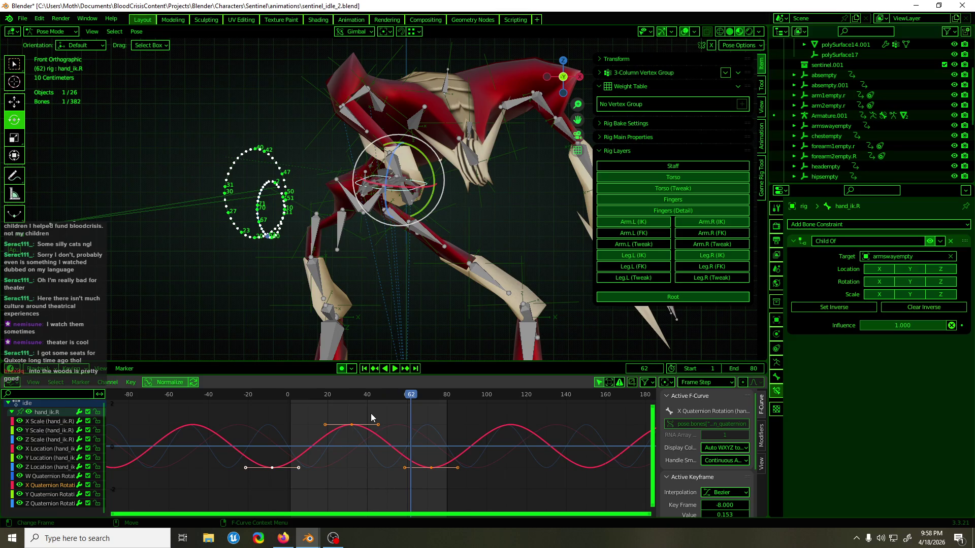
{"action": "key", "text": "Delete"}
{"action": "key", "text": "space"}
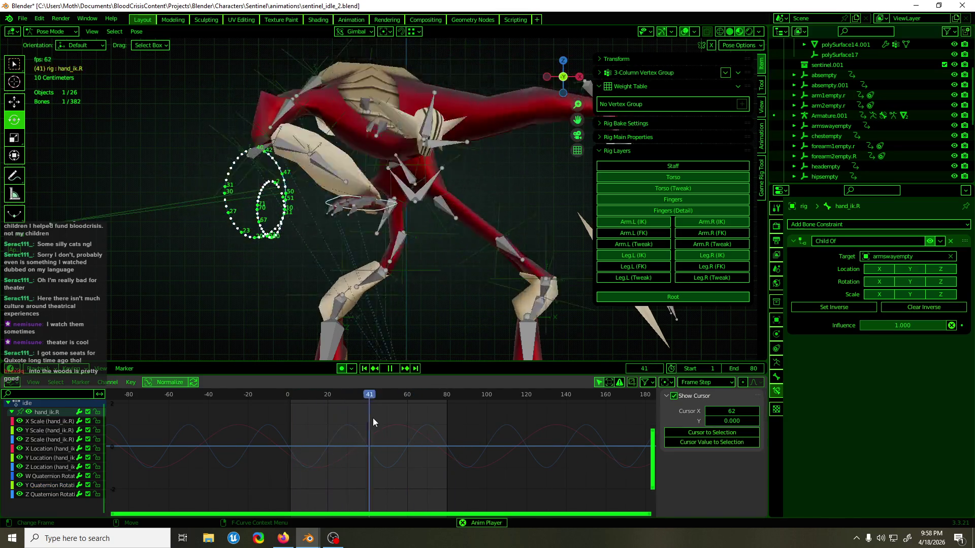
{"action": "left_click", "coordinate": [776, 362]}
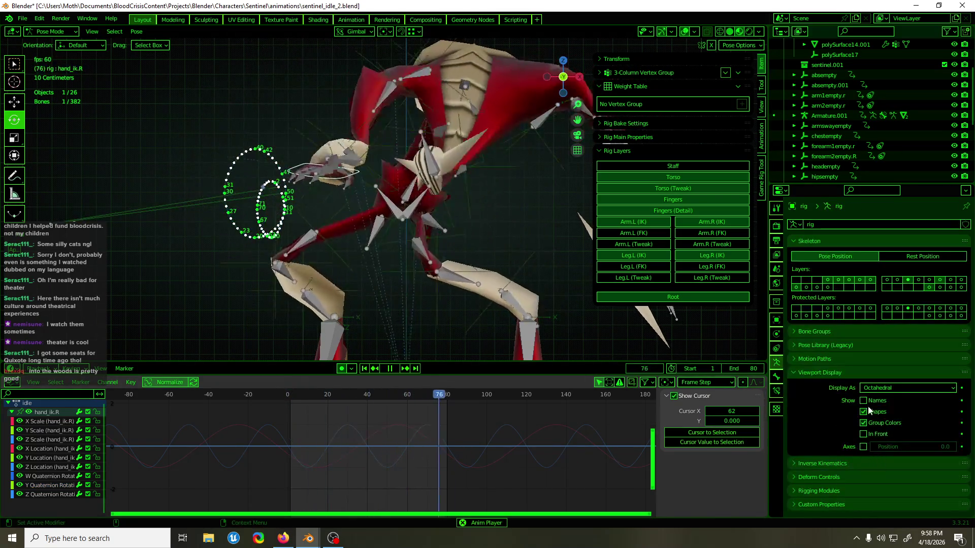
{"action": "left_click", "coordinate": [842, 359]}
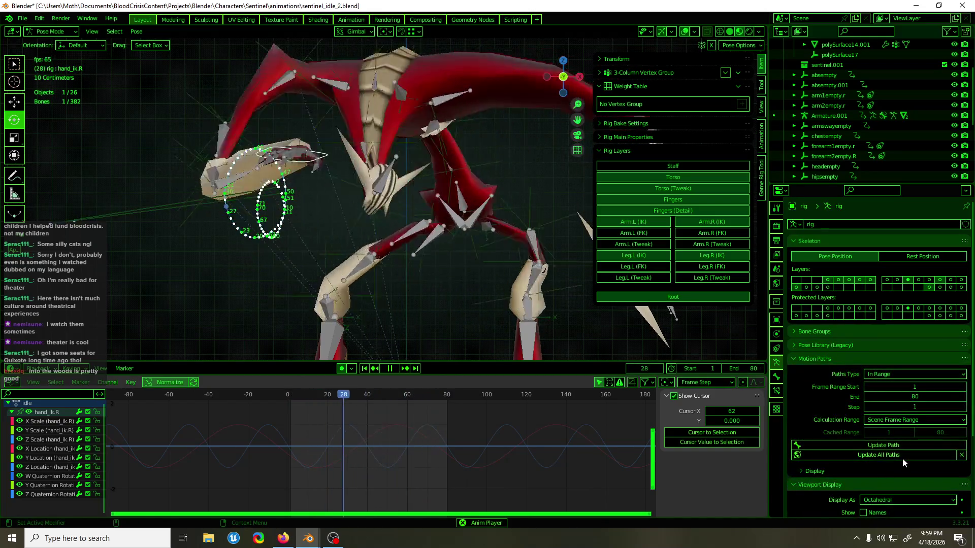
{"action": "left_click", "coordinate": [961, 455]}
{"action": "left_click", "coordinate": [928, 448]}
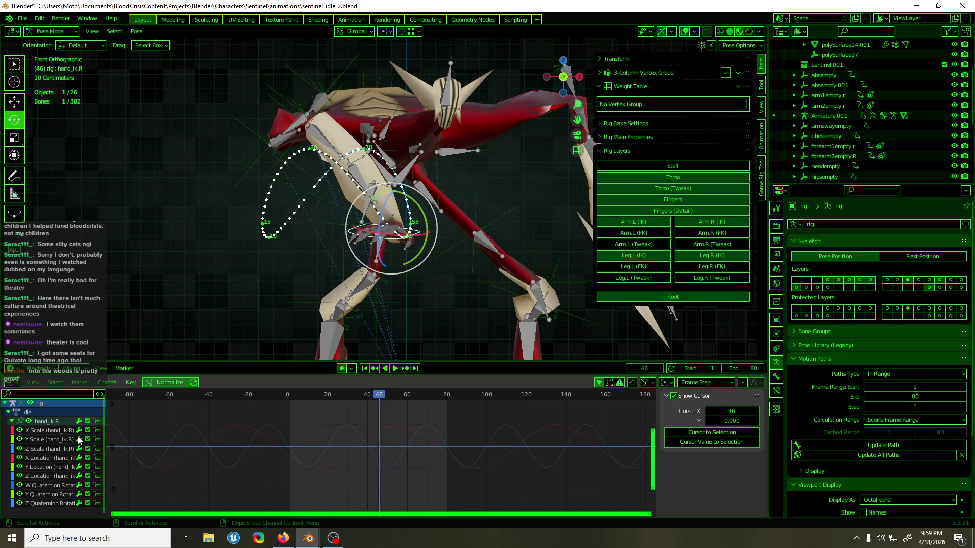
Step: Move the X Location keys by 2.8121 and update the path into a figure-eight
{"action": "left_click", "coordinate": [51, 431]}
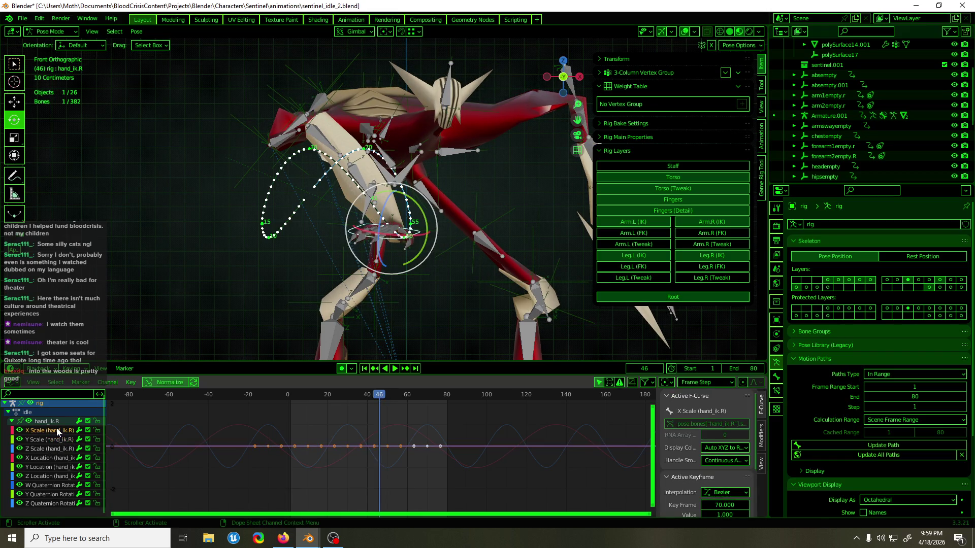
{"action": "mouse_move", "coordinate": [382, 403]}
{"action": "left_mouse_down"}
{"action": "mouse_move", "coordinate": [329, 407]}
{"action": "mouse_move", "coordinate": [352, 431]}
{"action": "left_mouse_up"}
{"action": "key", "text": "g"}
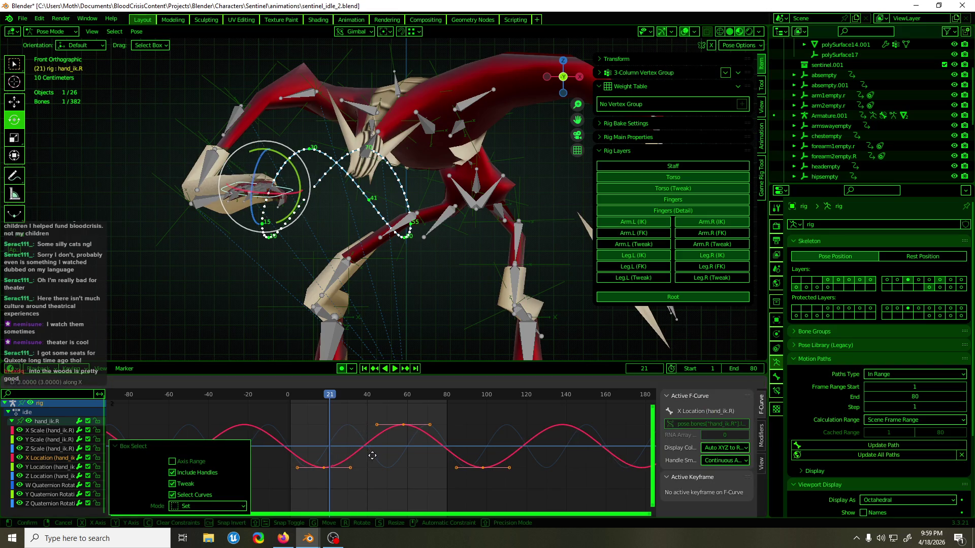
{"action": "left_click", "coordinate": [372, 456]}
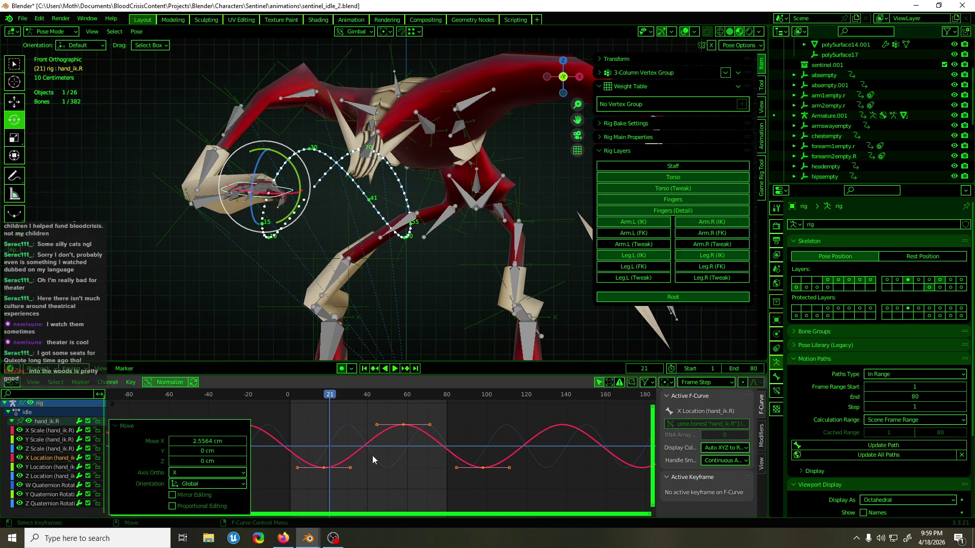
{"action": "left_click", "coordinate": [859, 447]}
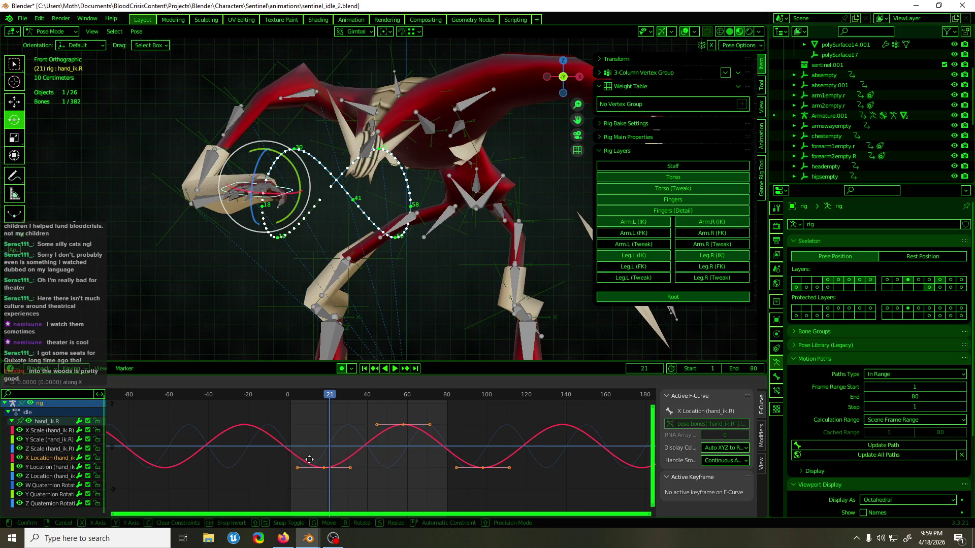
{"action": "left_click", "coordinate": [349, 463]}
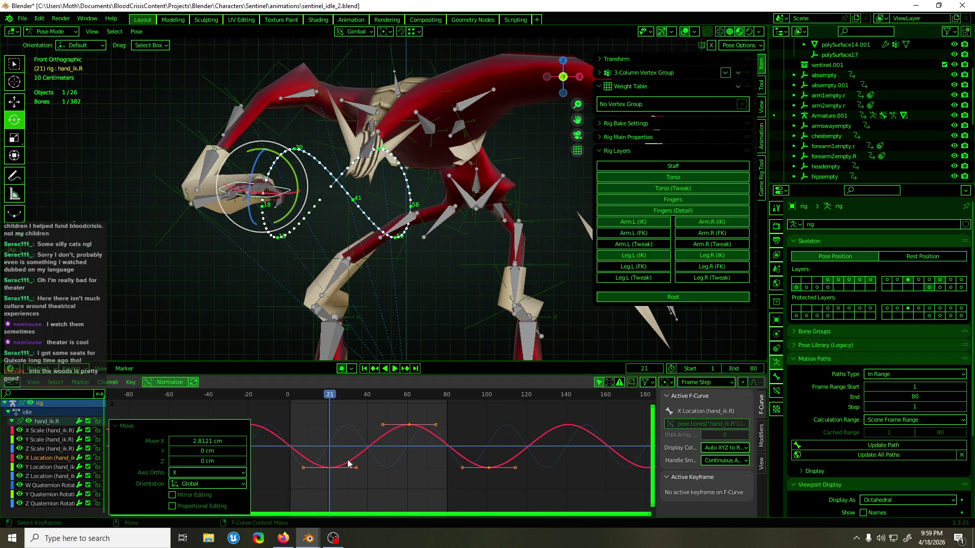
{"action": "left_click", "coordinate": [900, 444]}
{"action": "key", "text": "space"}
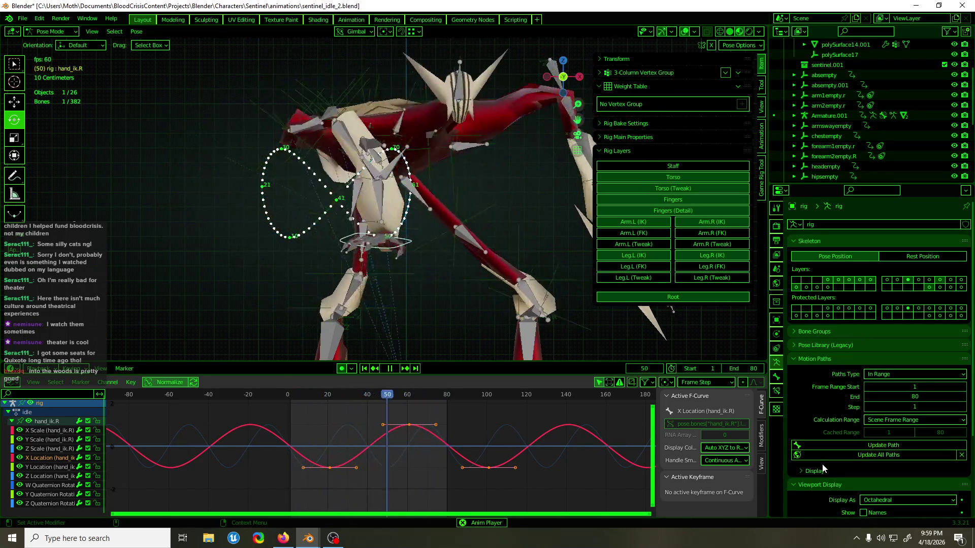
Step: Save sentinel_idle_2.blend and return the rig from Pose Mode to Object Mode
{"action": "mouse_move", "coordinate": [403, 275]}
{"action": "middle_mouse_down"}
{"action": "mouse_move", "coordinate": [398, 294]}
{"action": "mouse_move", "coordinate": [500, 303]}
{"action": "mouse_move", "coordinate": [371, 305]}
{"action": "mouse_move", "coordinate": [534, 299]}
{"action": "mouse_move", "coordinate": [421, 297]}
{"action": "middle_mouse_up"}
{"action": "key", "text": "ctrl+s"}
{"action": "key", "text": "ctrl+Tab"}
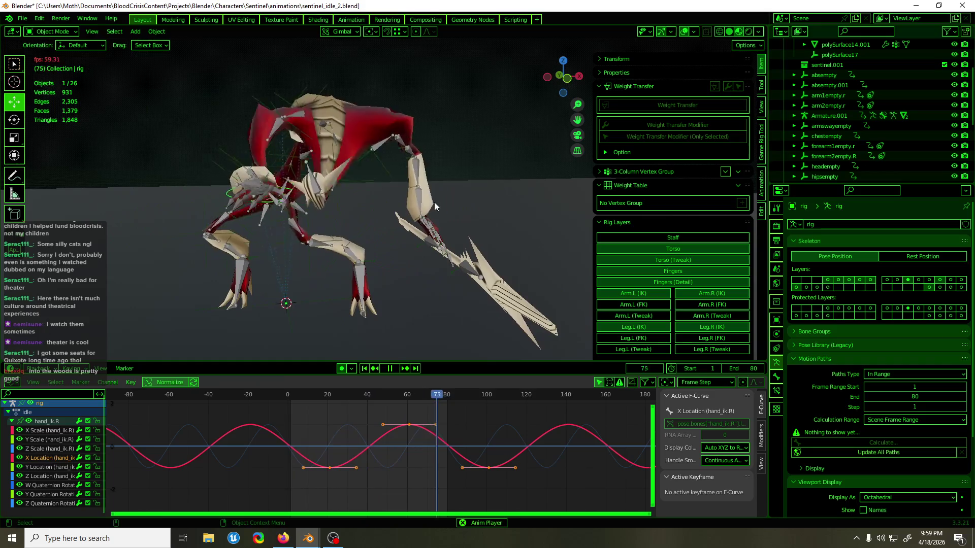
Step: Hide the viewport overlays, preview the swaying creature from closer, and save again
{"action": "left_click", "coordinate": [686, 32]}
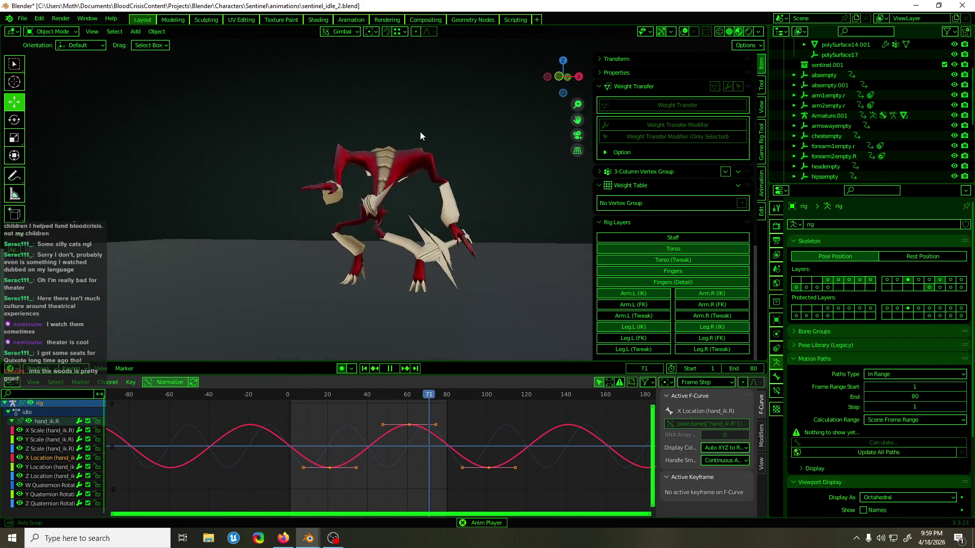
{"action": "mouse_move", "coordinate": [477, 139]}
{"action": "middle_mouse_down"}
{"action": "mouse_move", "coordinate": [614, 146]}
{"action": "mouse_move", "coordinate": [464, 139]}
{"action": "middle_mouse_up"}
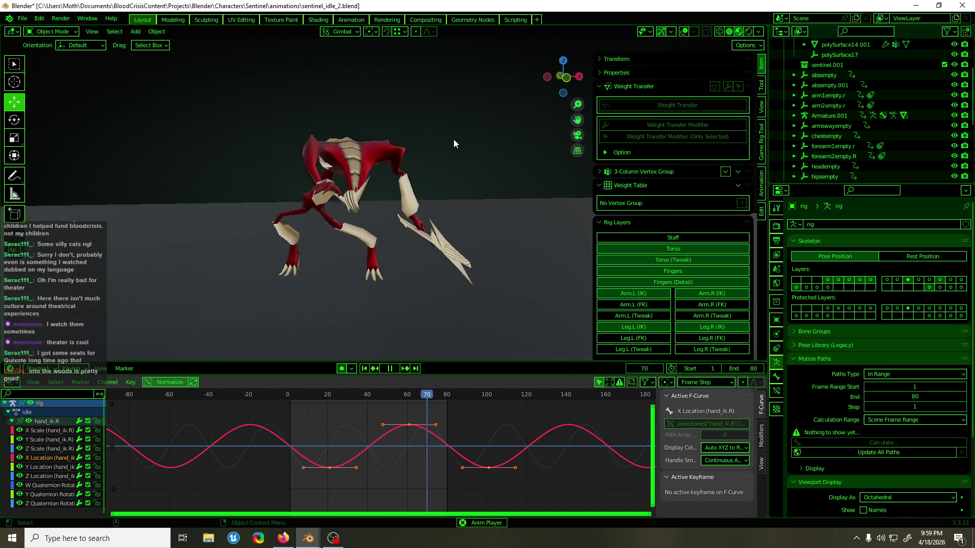
{"action": "key", "text": "ctrl+s"}
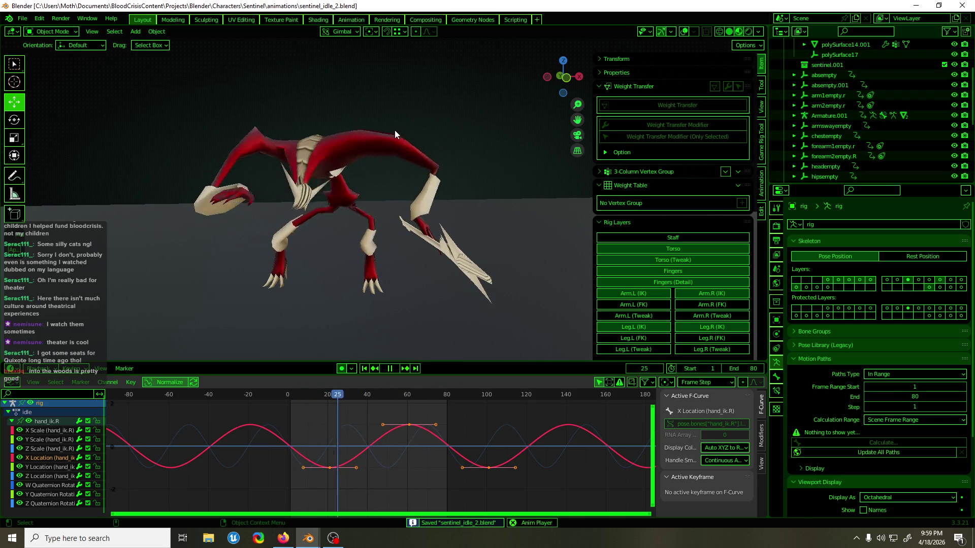